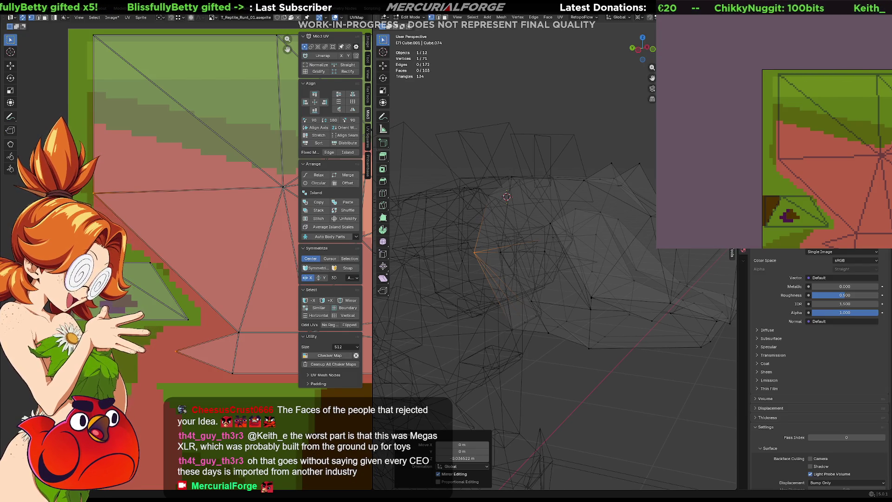
# - Show the head textured, cancel a trial vertical move and select the whole head mesh via Quick Favorites
pyautogui.moveTo(627, 328)
pyautogui.mouseDown(button='middle')
pyautogui.moveTo(652, 347)
pyautogui.moveTo(622, 376)
pyautogui.moveTo(529, 424)
pyautogui.moveTo(533, 371)
pyautogui.moveTo(554, 357)
pyautogui.mouseUp(button='middle')
pyautogui.hotkey('shift', 'z')
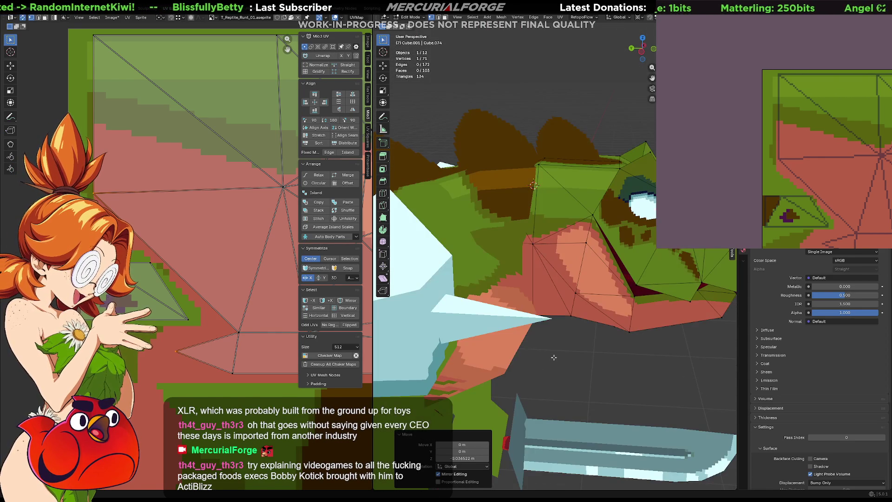
pyautogui.press('s')
pyautogui.press('z')
pyautogui.press('Escape')
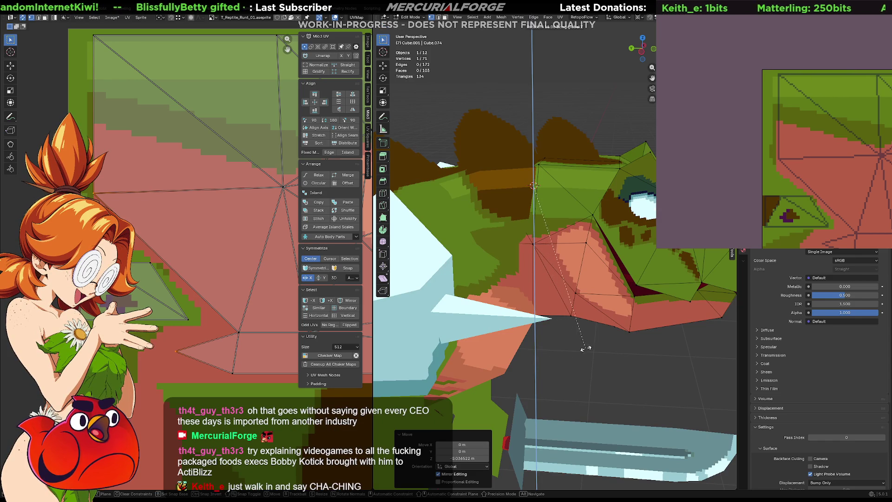
pyautogui.press('a')
pyautogui.press('q')
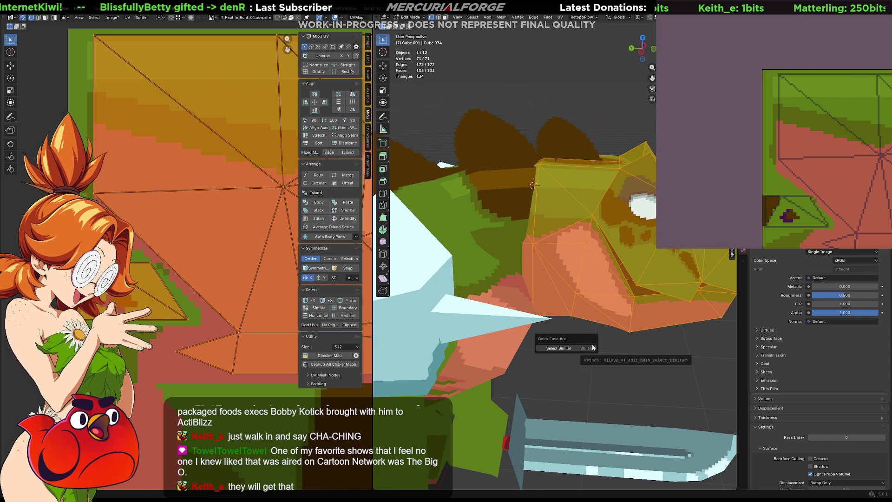
# - Scale the head along Z, tilt it around X, then return to Object Mode
pyautogui.press('s')
pyautogui.press('z')
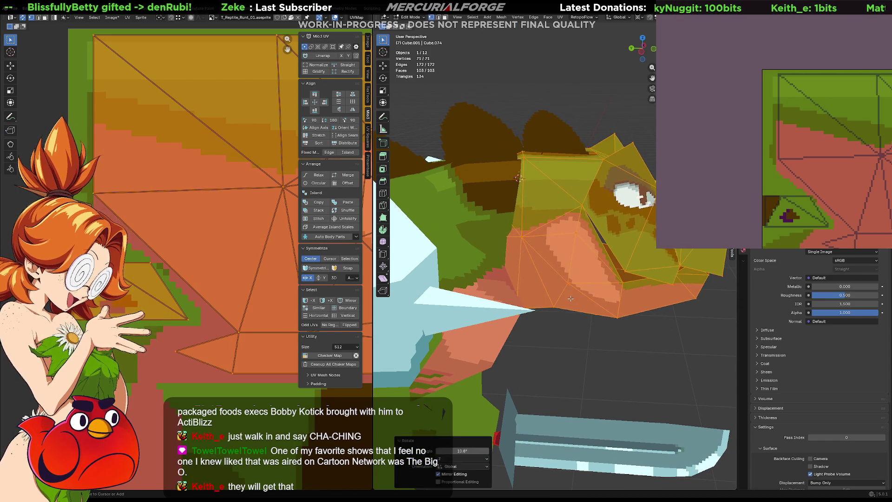
pyautogui.click(566, 283)
pyautogui.press('x')
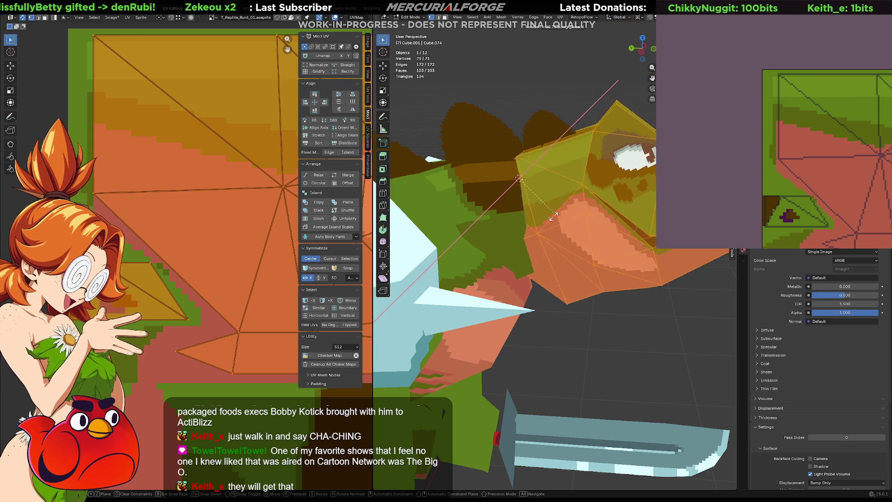
pyautogui.click(561, 207)
pyautogui.moveTo(560, 207)
pyautogui.mouseDown(button='middle')
pyautogui.moveTo(414, 228)
pyautogui.moveTo(450, 224)
pyautogui.moveTo(556, 252)
pyautogui.mouseUp(button='middle')
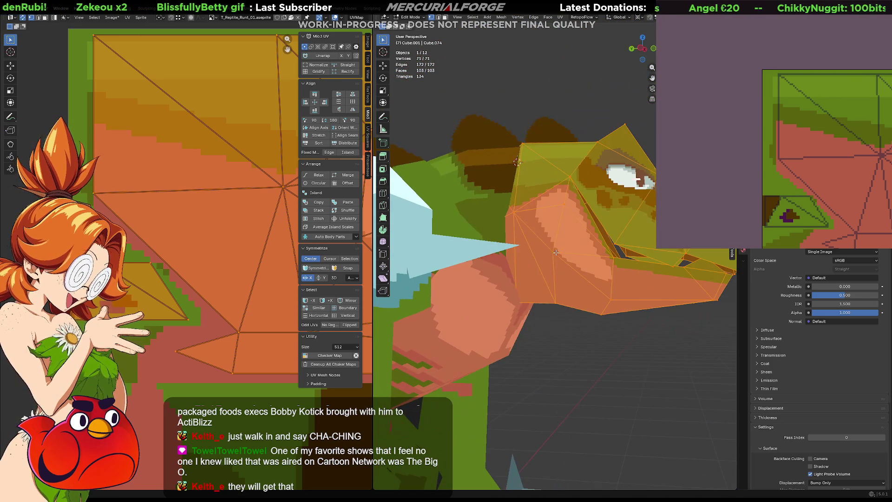
pyautogui.press('Tab')
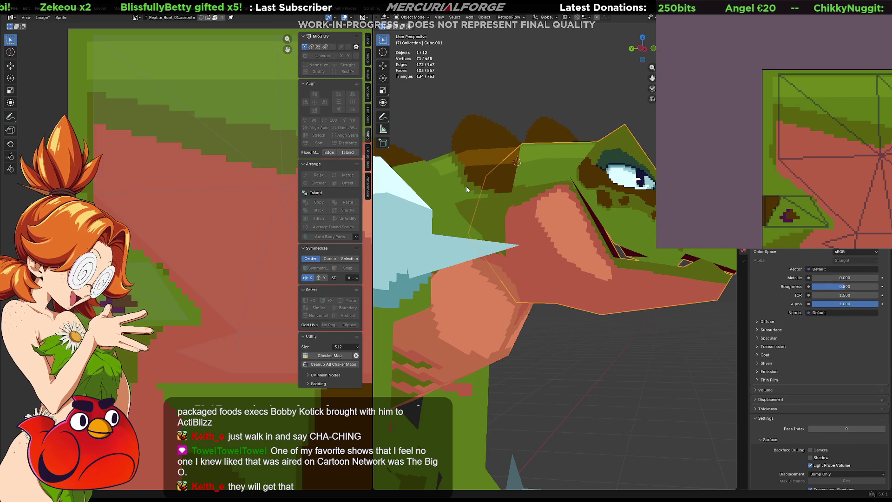
# - Isolate the head in Local View as a wireframe and reenter Edit Mode selecting jaw edges
pyautogui.press('KP_Divide')
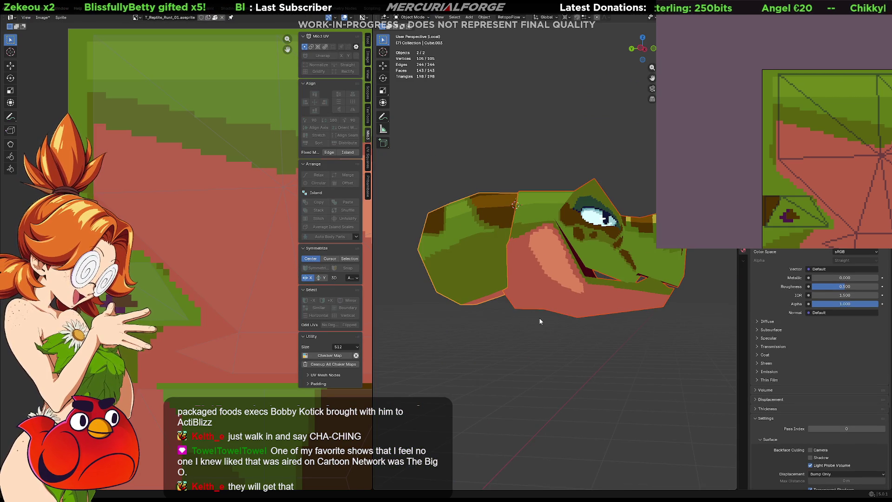
pyautogui.scroll(4, 524, 316)
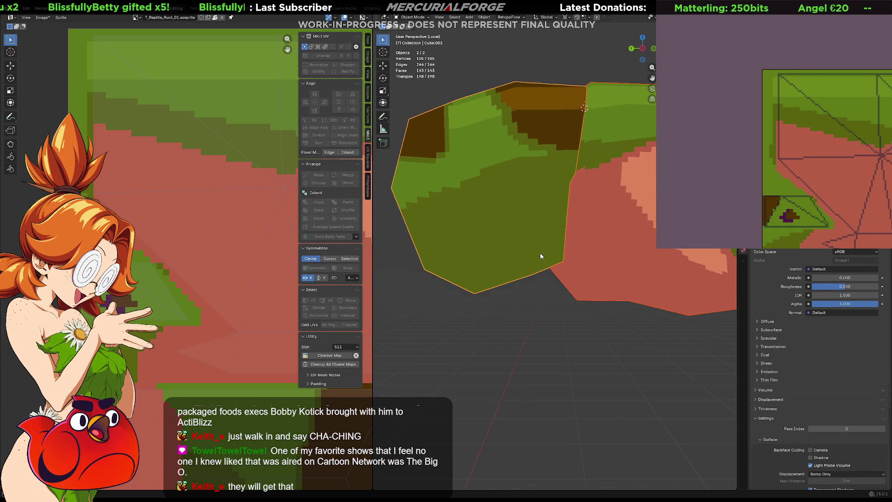
pyautogui.hotkey('shift', 'z')
pyautogui.moveTo(548, 241); pyautogui.dragTo(502, 256, button='middle')
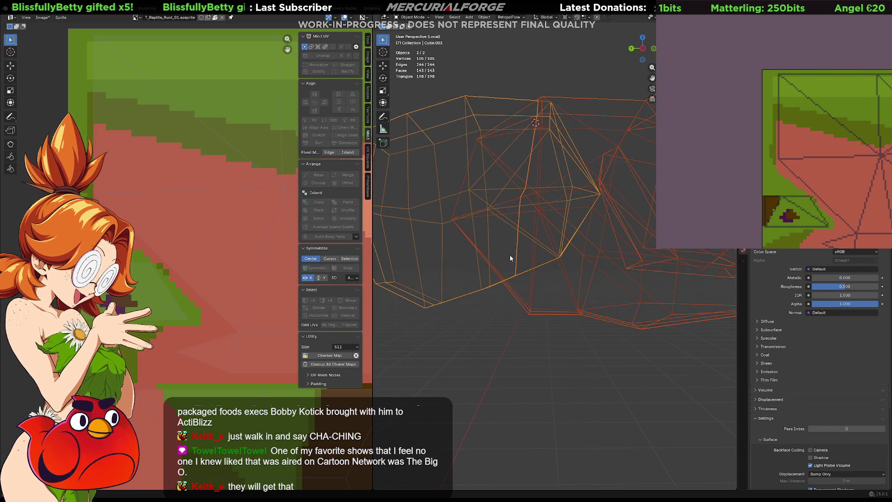
pyautogui.press('Tab')
pyautogui.moveTo(474, 302); pyautogui.dragTo(473, 303)
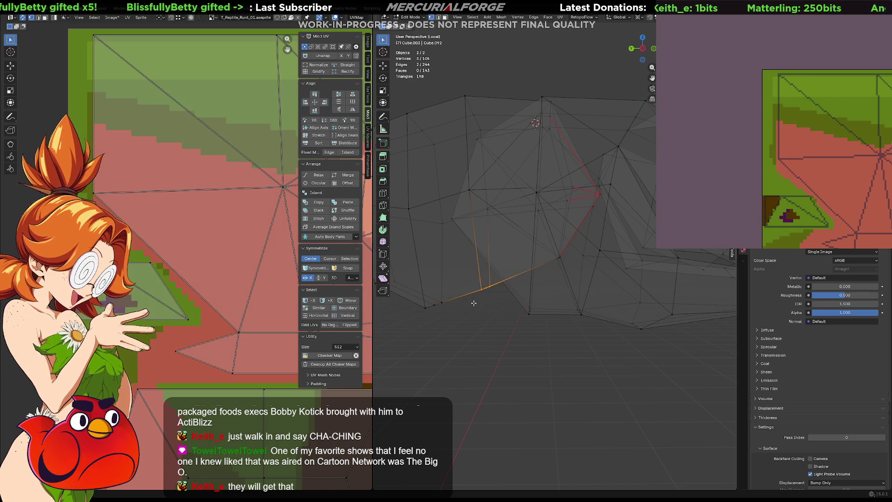
# - Lower the selected jaw vertices along Z twice and shift them along Y
pyautogui.press('g')
pyautogui.press('z')
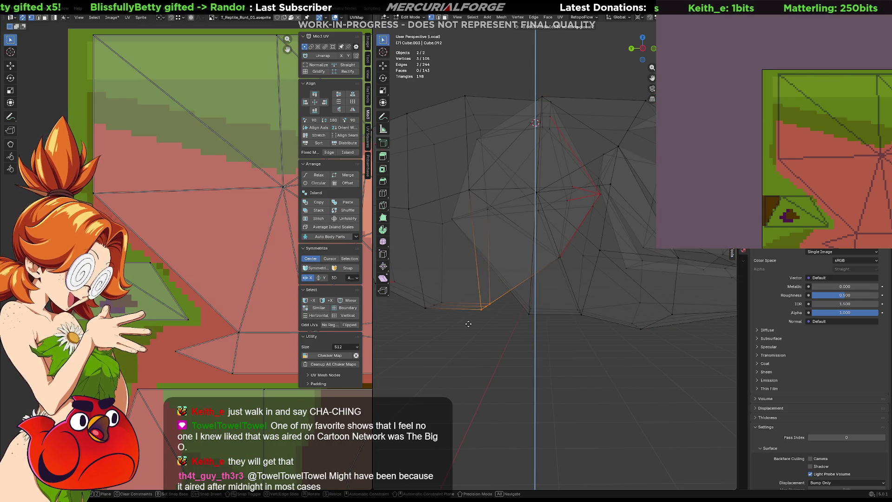
pyautogui.click(473, 317)
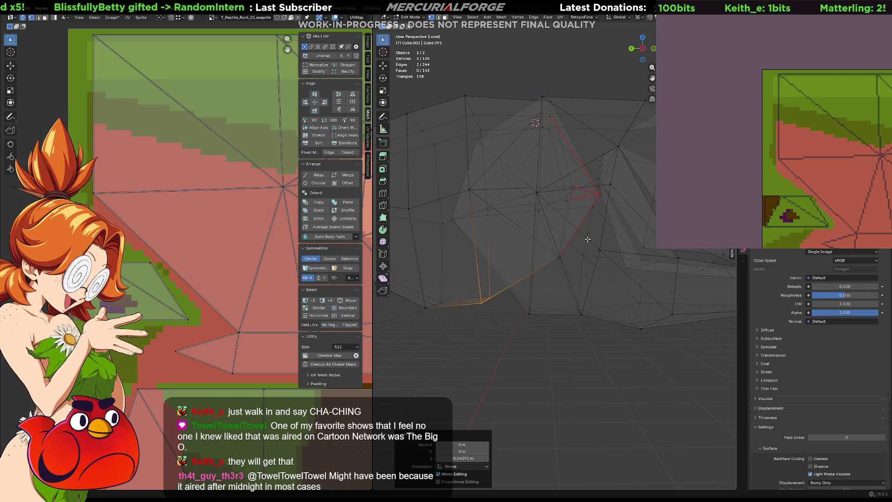
pyautogui.moveTo(595, 238); pyautogui.dragTo(528, 283, button='middle')
pyautogui.press('g')
pyautogui.press('z')
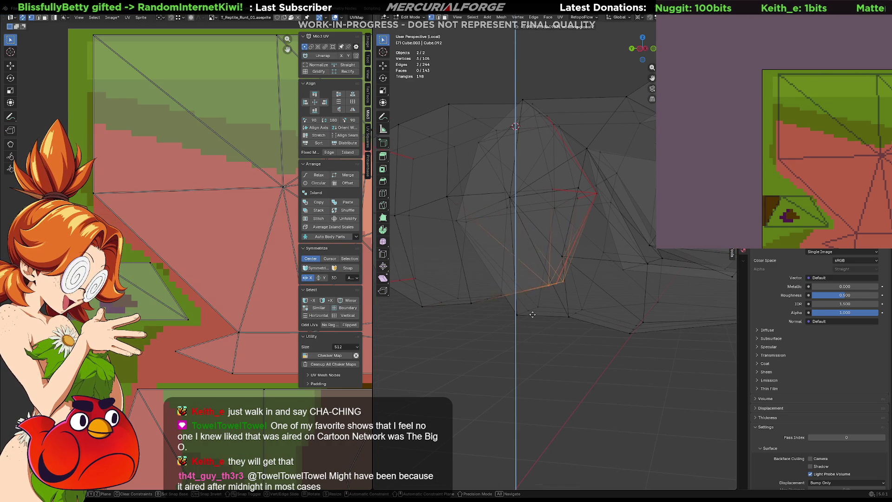
pyautogui.click(534, 332)
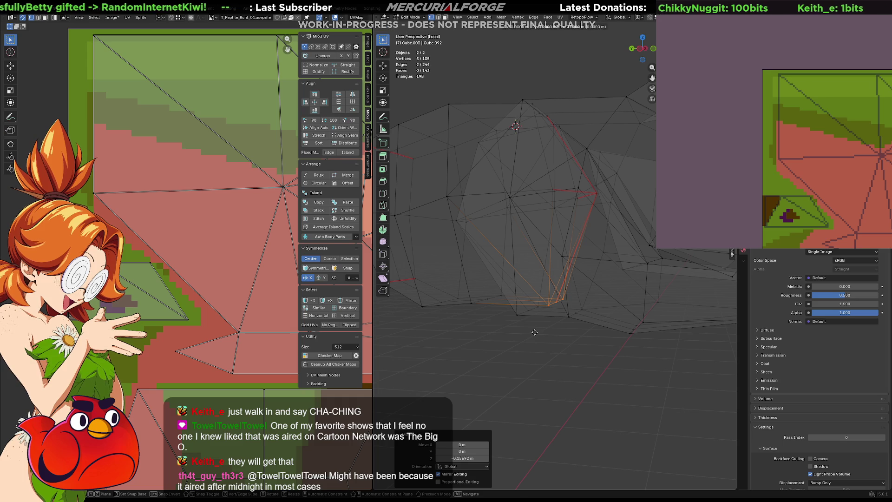
pyautogui.click(505, 323)
pyautogui.moveTo(506, 325); pyautogui.dragTo(546, 320, button='middle')
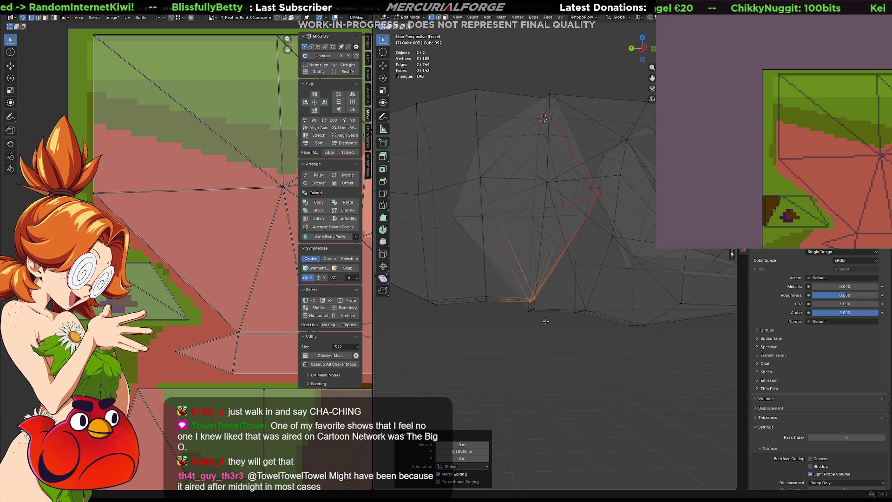
# - Nudge the jaw vertices sideways along X, then raise one vertex along Y
pyautogui.press('g')
pyautogui.press('x')
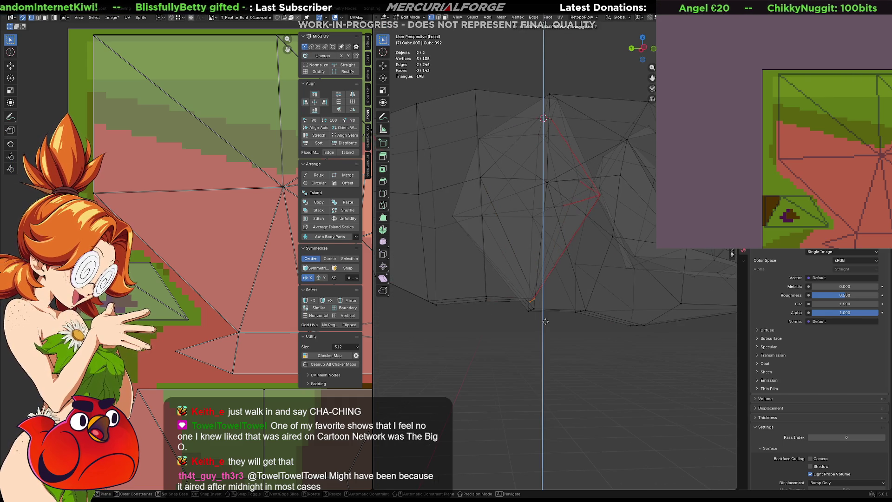
pyautogui.click(552, 299)
pyautogui.moveTo(552, 299)
pyautogui.mouseDown(button='middle')
pyautogui.moveTo(497, 290)
pyautogui.moveTo(529, 311)
pyautogui.mouseUp(button='middle')
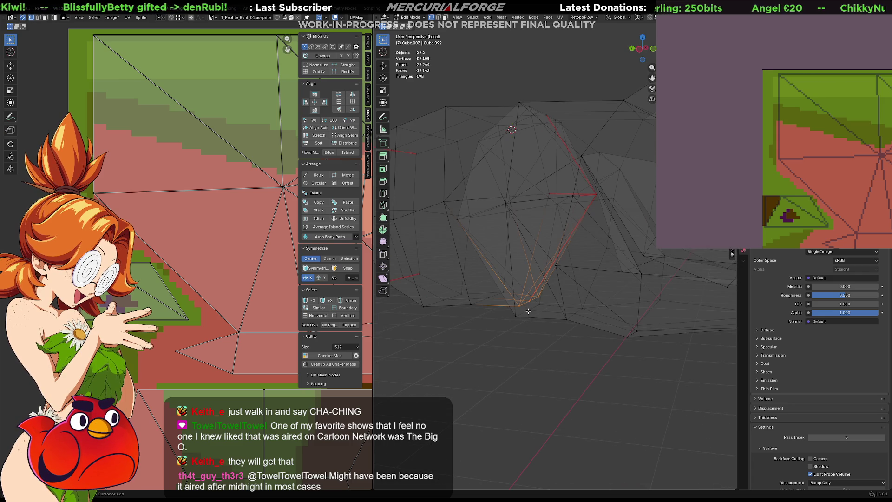
pyautogui.press('g')
pyautogui.press('y')
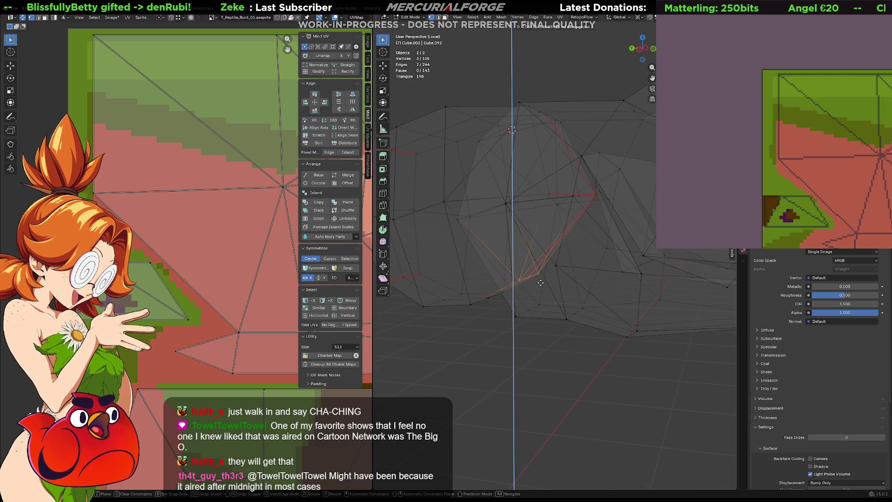
pyautogui.click(541, 283)
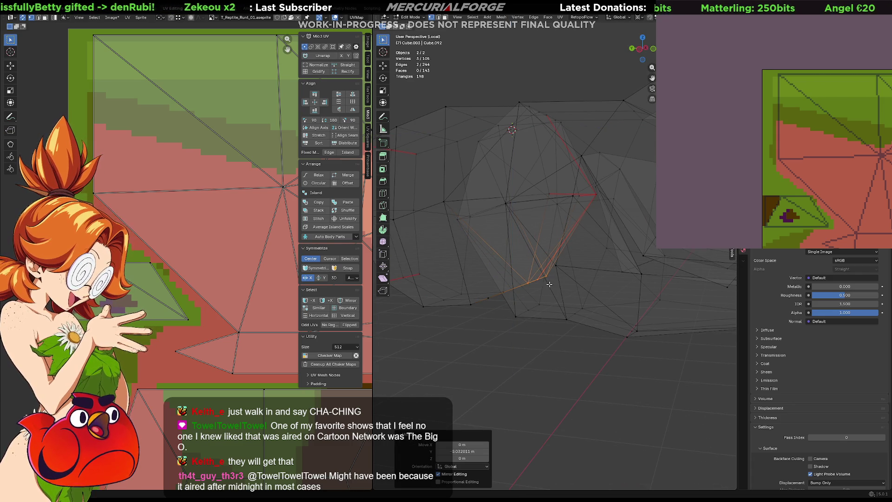
pyautogui.moveTo(549, 284)
pyautogui.mouseDown(button='middle')
pyautogui.moveTo(693, 283)
pyautogui.moveTo(374, 272)
pyautogui.moveTo(632, 277)
pyautogui.mouseUp(button='middle')
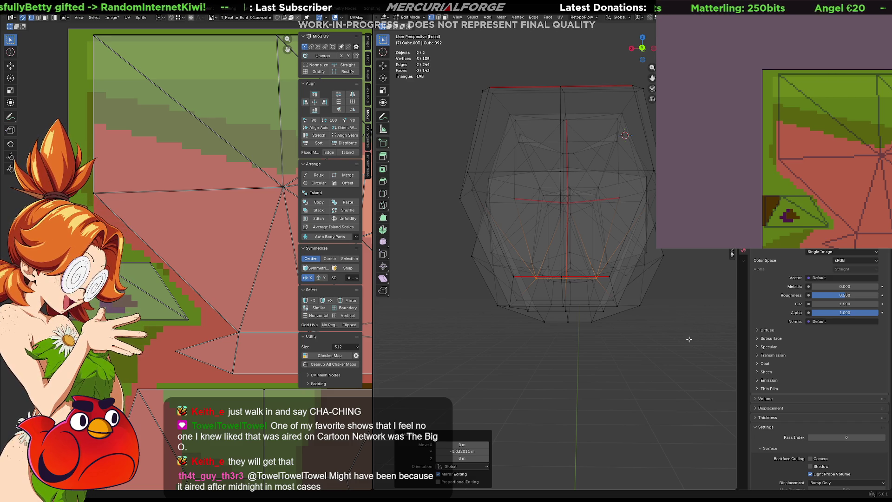
pyautogui.moveTo(699, 281); pyautogui.dragTo(643, 330, button='middle')
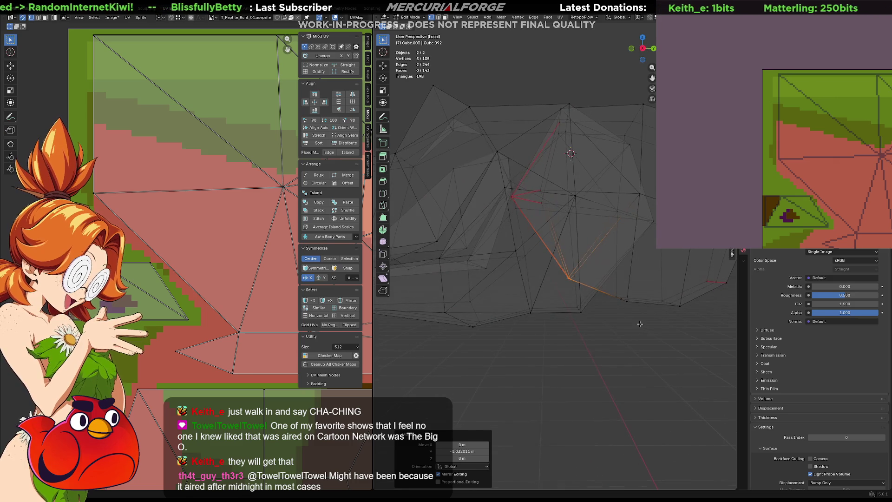
# - Exit Local View to show the whole character and select part of the head mesh with linked select
pyautogui.press('Tab')
pyautogui.press('Tab')
pyautogui.hotkey('shift', 'z')
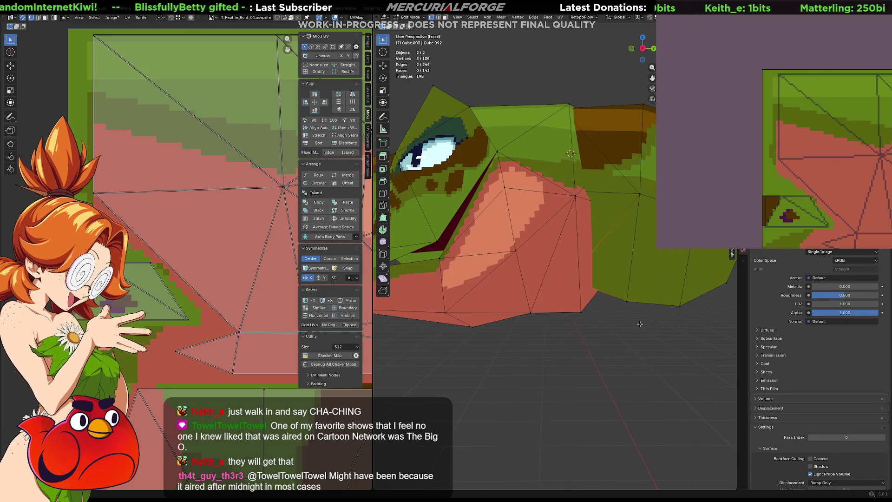
pyautogui.moveTo(640, 322); pyautogui.dragTo(625, 321, button='middle')
pyautogui.press('KP_Divide')
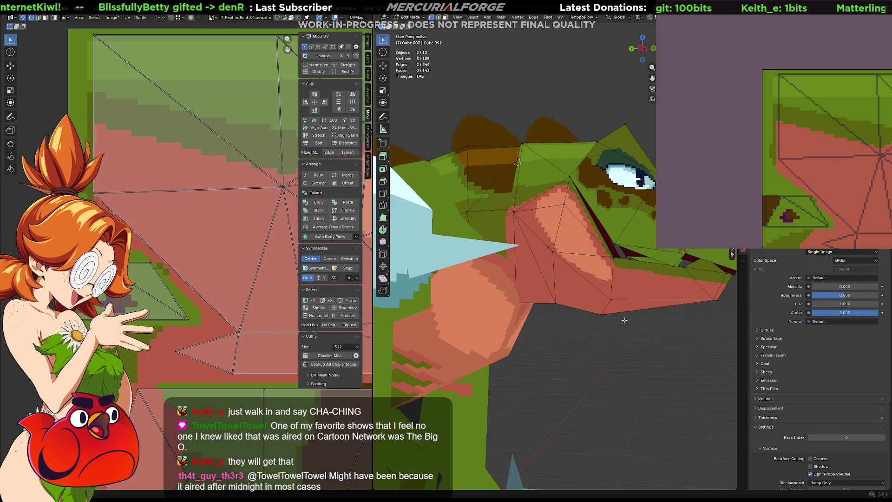
pyautogui.press('l')
pyautogui.moveTo(555, 253); pyautogui.dragTo(525, 272, button='middle')
# - Rotate the selected snout faces -45°, clear the selection and return to Object Mode
pyautogui.press('s')
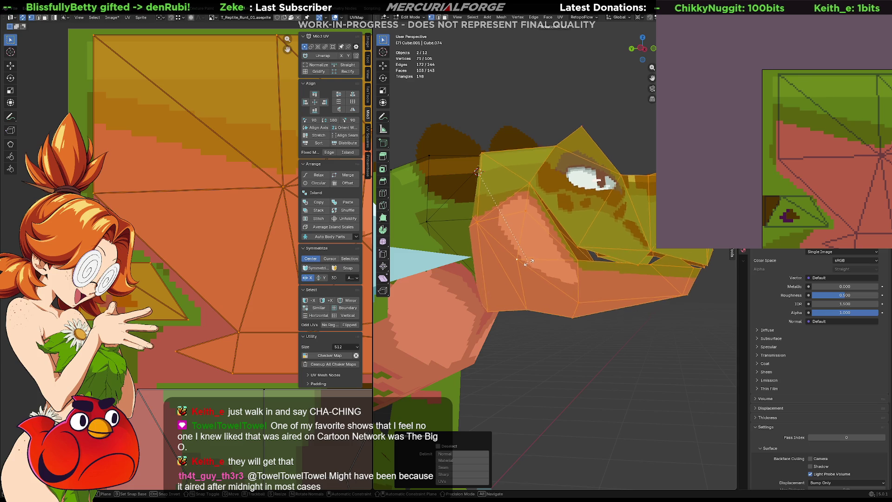
pyautogui.write('x-45')
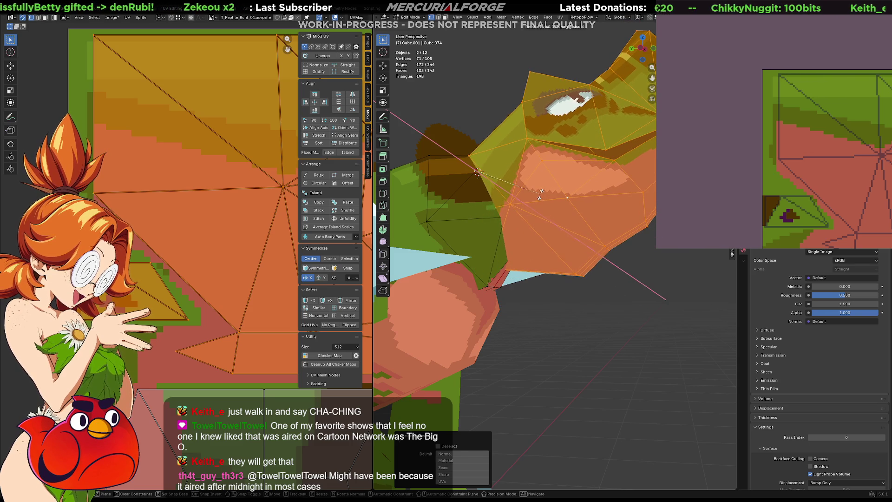
pyautogui.press('Return')
pyautogui.moveTo(611, 321); pyautogui.dragTo(616, 314, button='middle')
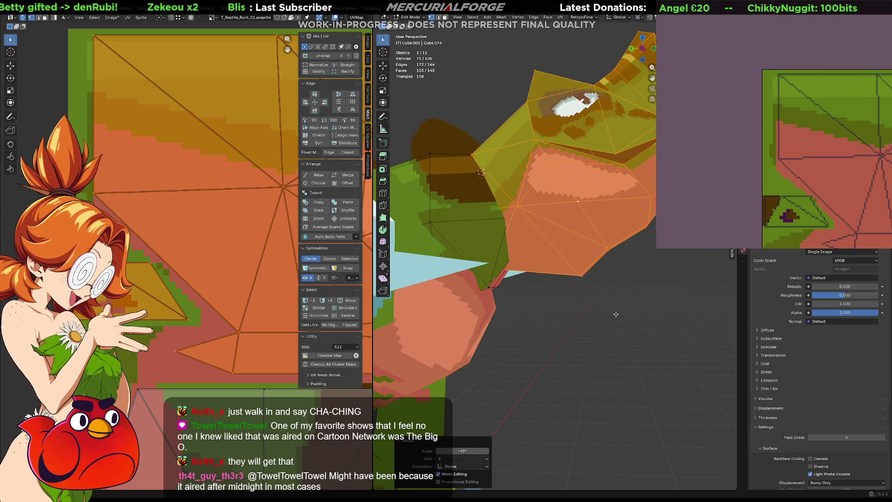
pyautogui.click(616, 315)
pyautogui.scroll(-4, 616, 314)
pyautogui.hotkey('shift', 'z')
pyautogui.hotkey('shift', 'z')
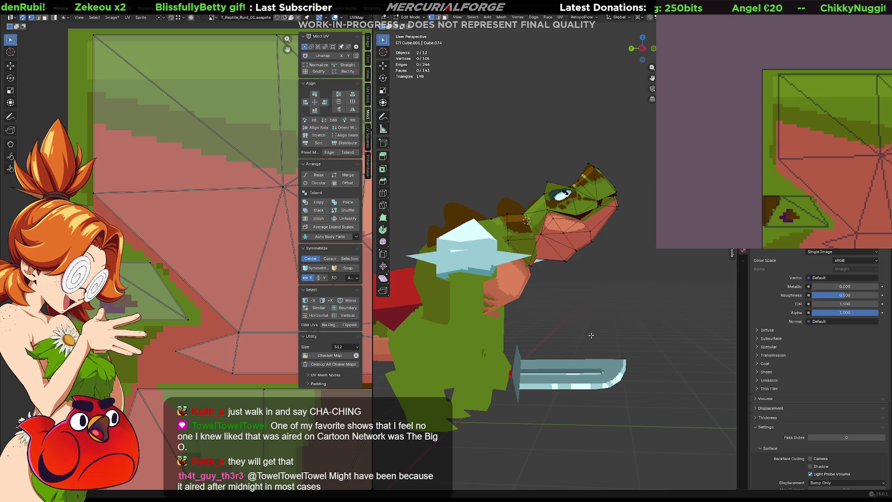
pyautogui.press('Tab')
pyautogui.moveTo(610, 328)
pyautogui.mouseDown(button='middle')
pyautogui.moveTo(457, 328)
pyautogui.moveTo(620, 321)
pyautogui.mouseUp(button='middle')
# - Select all connected head geometry in Edit Mode and go back to Object Mode
pyautogui.press('Tab')
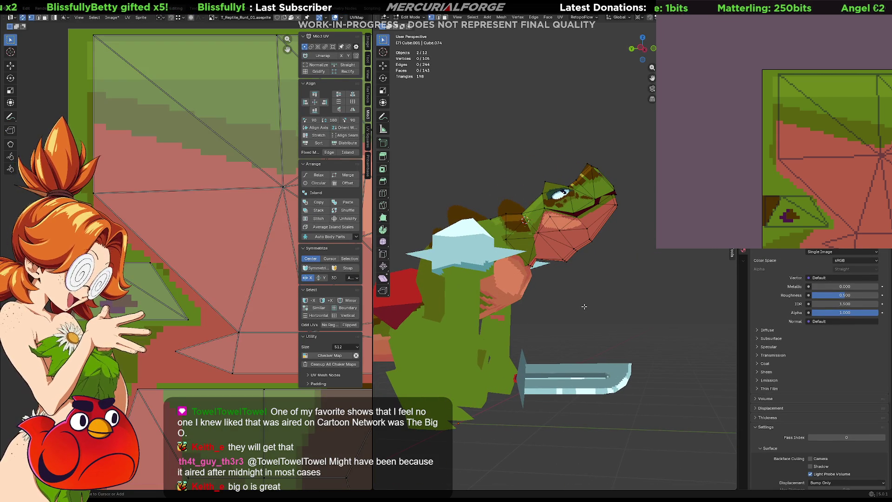
pyautogui.press('l')
pyautogui.scroll(2, 587, 284)
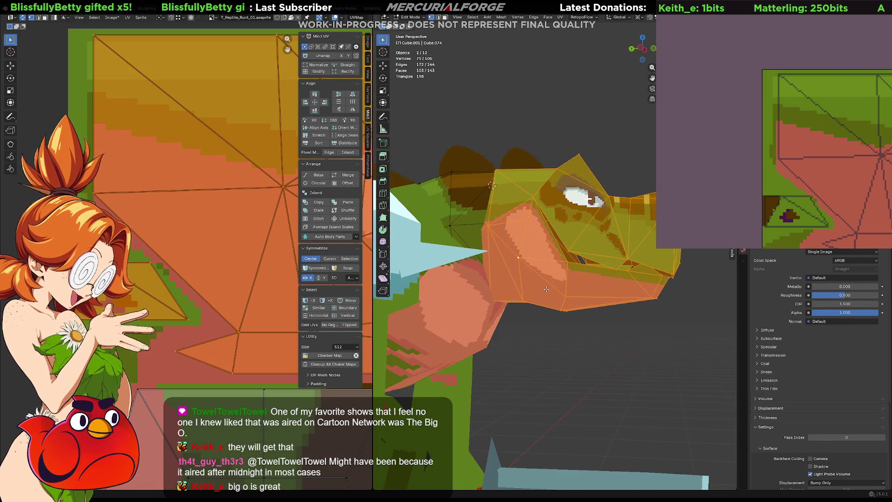
pyautogui.scroll(2, 587, 284)
pyautogui.moveTo(586, 284); pyautogui.dragTo(591, 267, button='middle')
pyautogui.press('Tab')
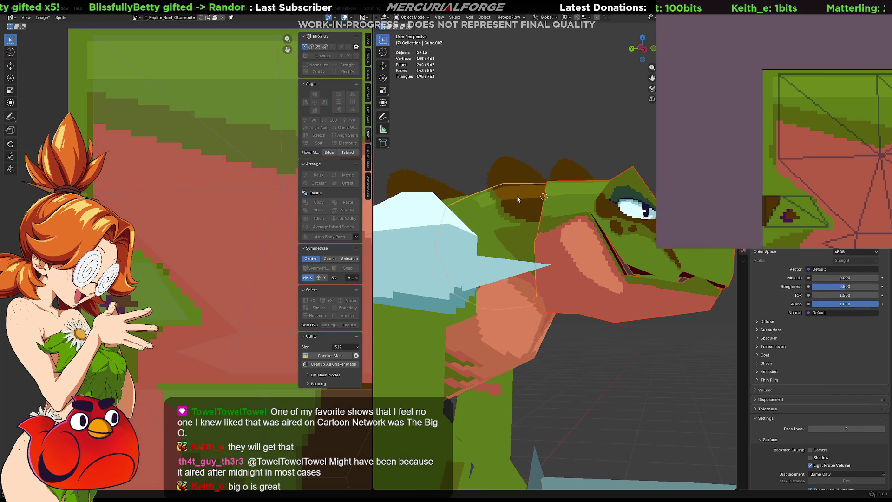
# - Isolate the two head objects in Local View as wireframe and deselect them
pyautogui.press('KP_Divide')
pyautogui.hotkey('shift', 'z')
pyautogui.moveTo(508, 294); pyautogui.dragTo(593, 275, button='middle')
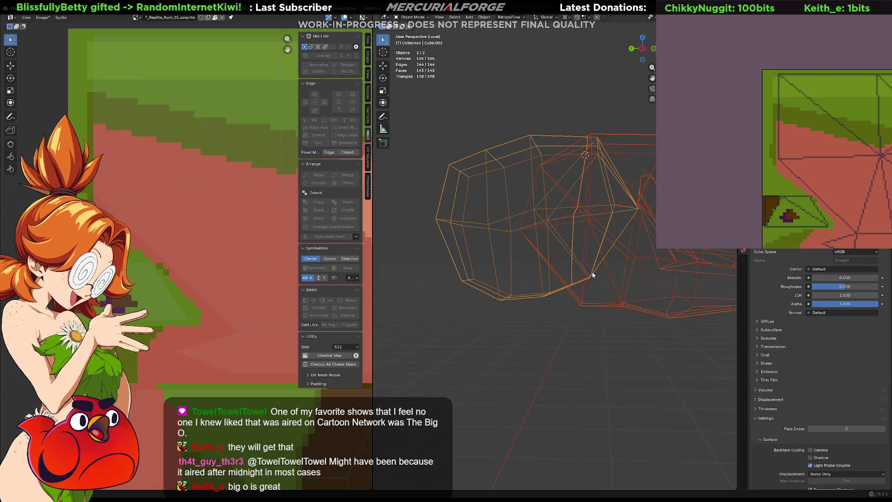
pyautogui.hotkey('alt', 'a')
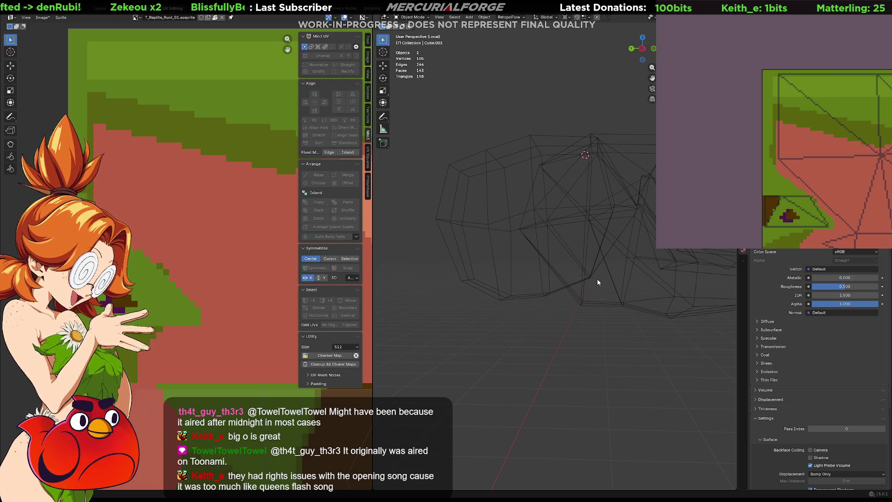
pyautogui.moveTo(598, 277)
pyautogui.mouseDown(button='middle')
pyautogui.moveTo(560, 312)
pyautogui.moveTo(607, 266)
pyautogui.moveTo(605, 287)
pyautogui.moveTo(578, 279)
pyautogui.moveTo(581, 335)
pyautogui.moveTo(635, 346)
pyautogui.moveTo(700, 321)
pyautogui.moveTo(380, 309)
pyautogui.moveTo(382, 282)
pyautogui.moveTo(715, 268)
pyautogui.moveTo(577, 276)
pyautogui.moveTo(564, 264)
pyautogui.moveTo(562, 240)
pyautogui.mouseUp(button='middle')
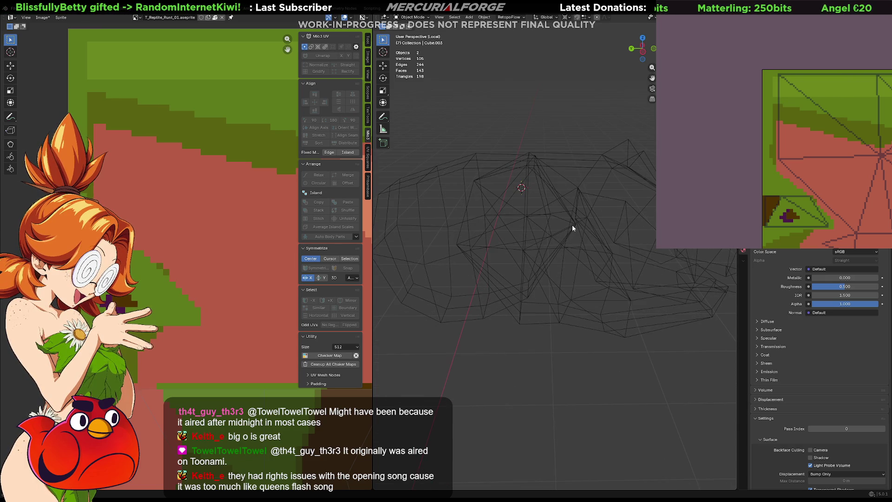
# - Edit the first head mesh, moving single vertices along Y to reshape it
pyautogui.click(573, 226)
pyautogui.click(572, 221)
pyautogui.press('Tab')
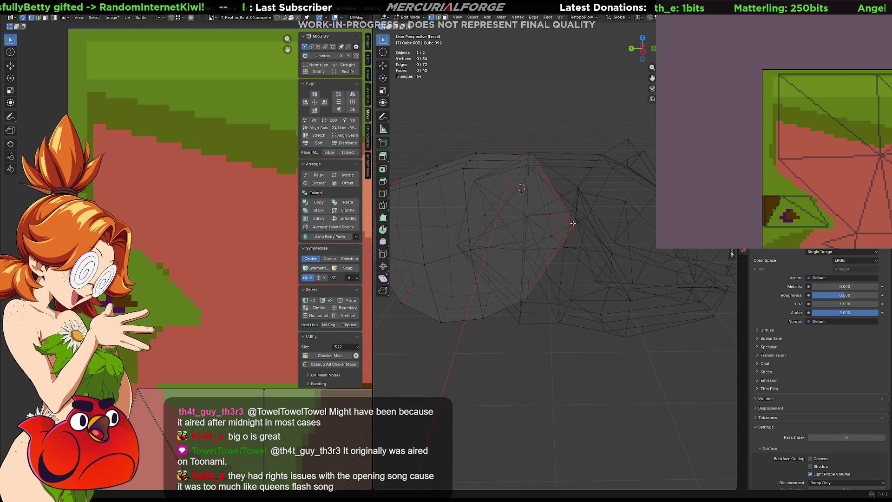
pyautogui.click(574, 224)
pyautogui.press('g')
pyautogui.press('y')
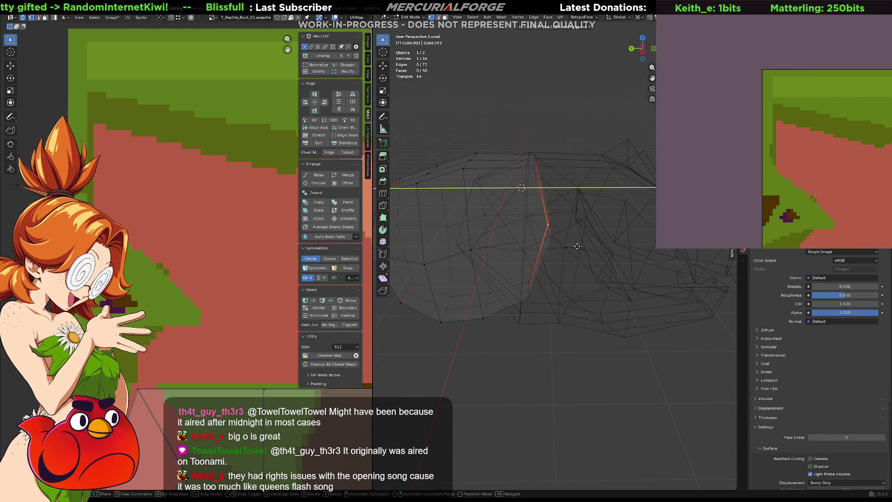
pyautogui.moveTo(566, 247); pyautogui.dragTo(558, 263, button='middle')
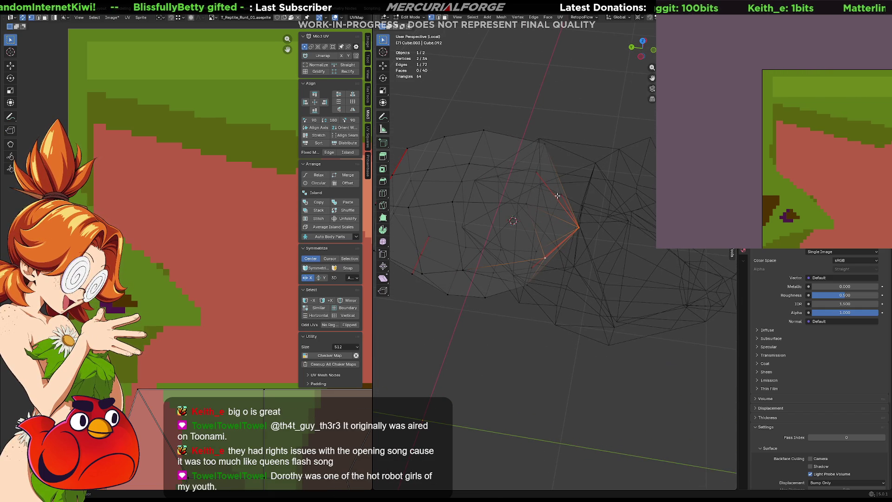
pyautogui.press('g')
pyautogui.press('z')
pyautogui.press('y')
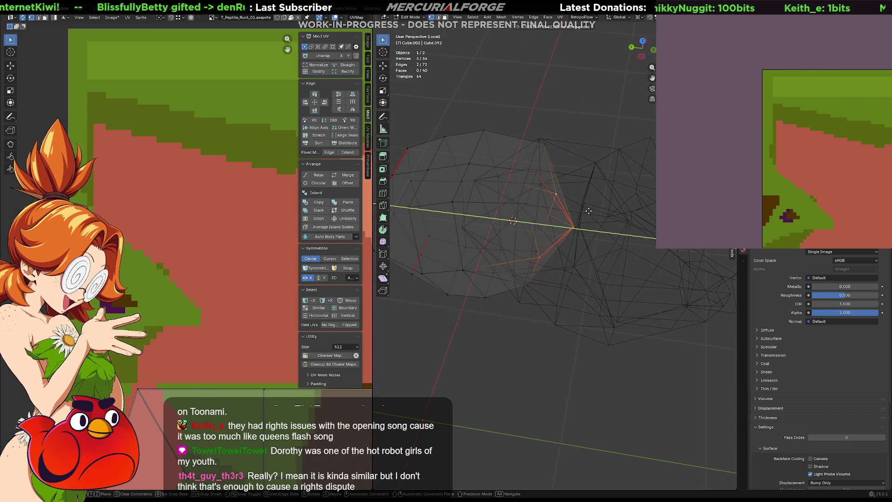
pyautogui.click(576, 210)
pyautogui.click(560, 226)
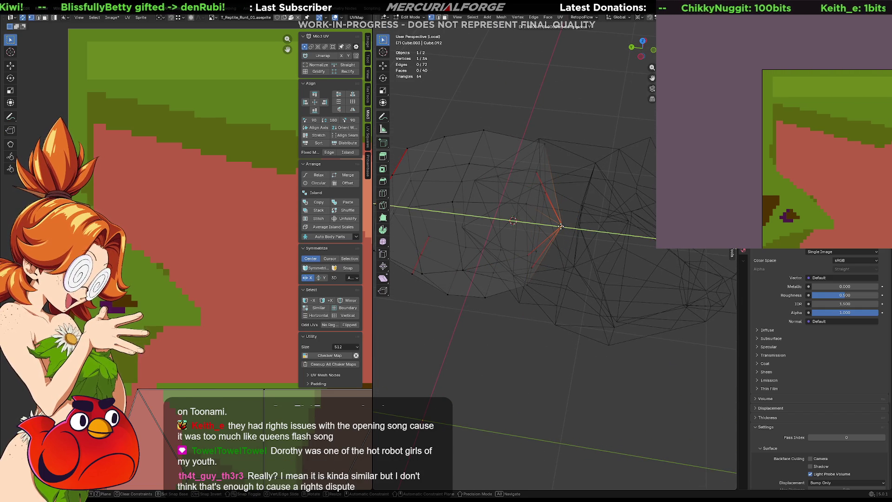
pyautogui.click(540, 226)
pyautogui.moveTo(540, 225)
pyautogui.mouseDown(button='middle')
pyautogui.moveTo(529, 177)
pyautogui.moveTo(548, 218)
pyautogui.mouseUp(button='middle')
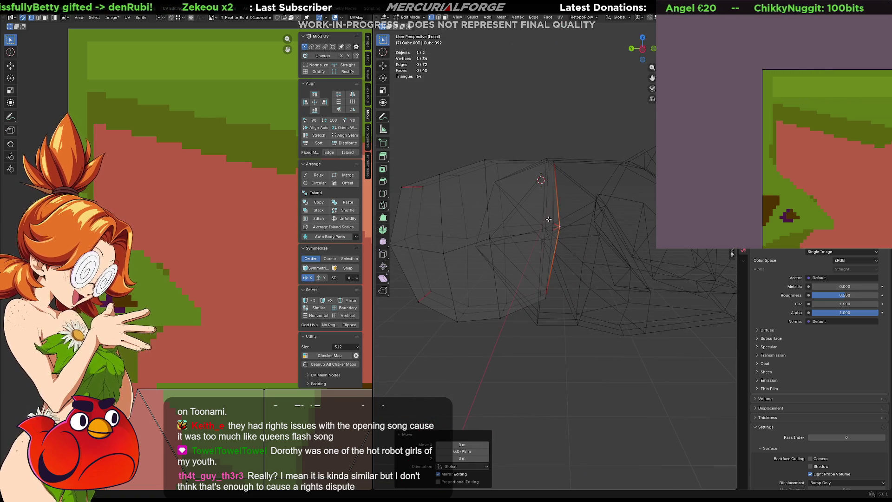
pyautogui.click(476, 244)
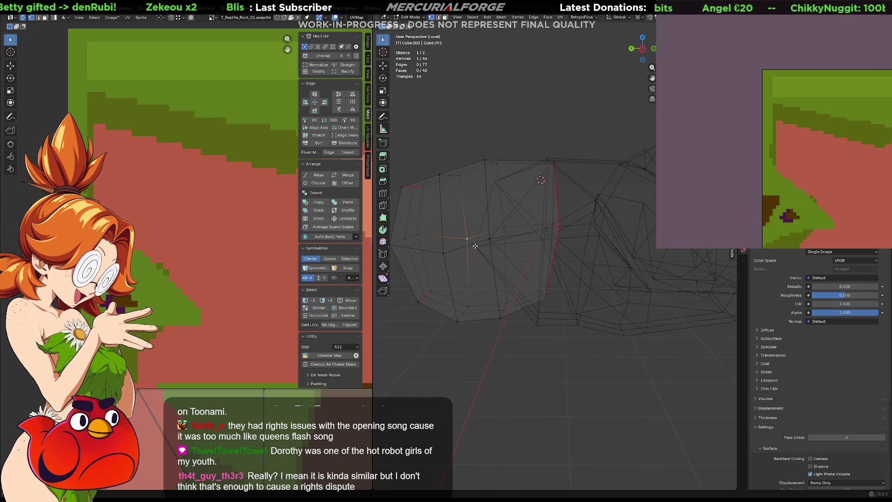
# - Switch to the other head mesh and move one then two vertices along Y
pyautogui.press('Tab')
pyautogui.click(477, 246)
pyautogui.press('Tab')
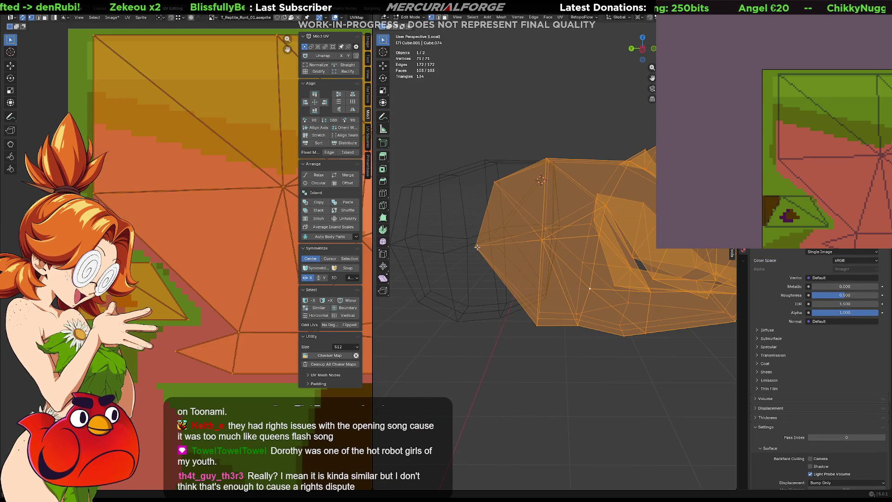
pyautogui.click(477, 246)
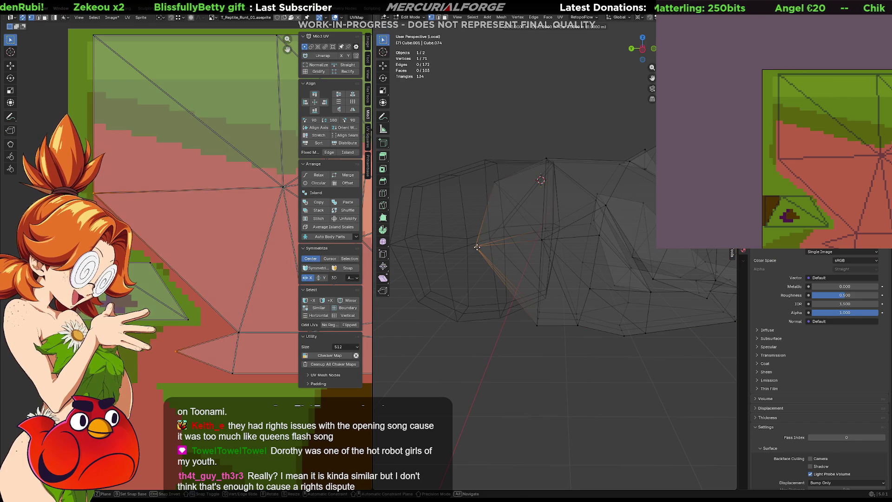
pyautogui.click(496, 176)
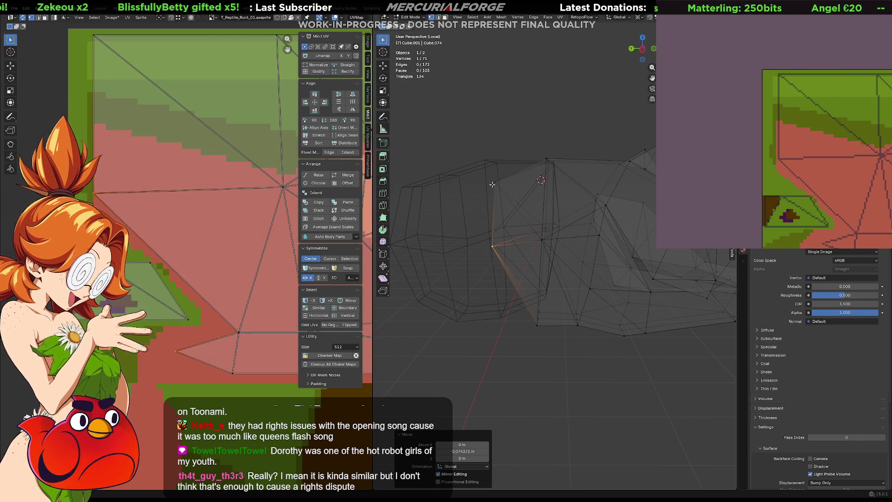
pyautogui.keyDown('shift'); pyautogui.click(492, 184); pyautogui.keyUp('shift')
pyautogui.press('g')
pyautogui.press('y')
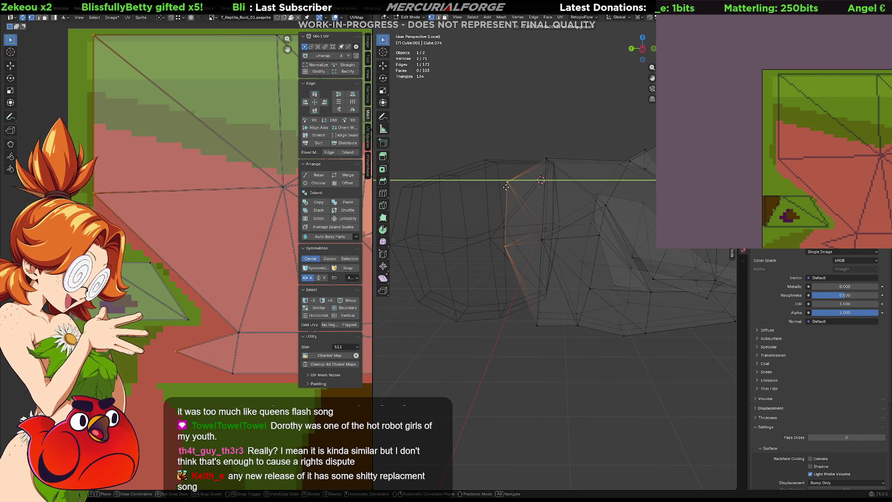
pyautogui.click(509, 186)
pyautogui.moveTo(537, 158)
pyautogui.mouseDown(button='middle')
pyautogui.moveTo(539, 224)
pyautogui.moveTo(536, 202)
pyautogui.moveTo(568, 149)
pyautogui.moveTo(585, 162)
pyautogui.moveTo(536, 159)
pyautogui.mouseUp(button='middle')
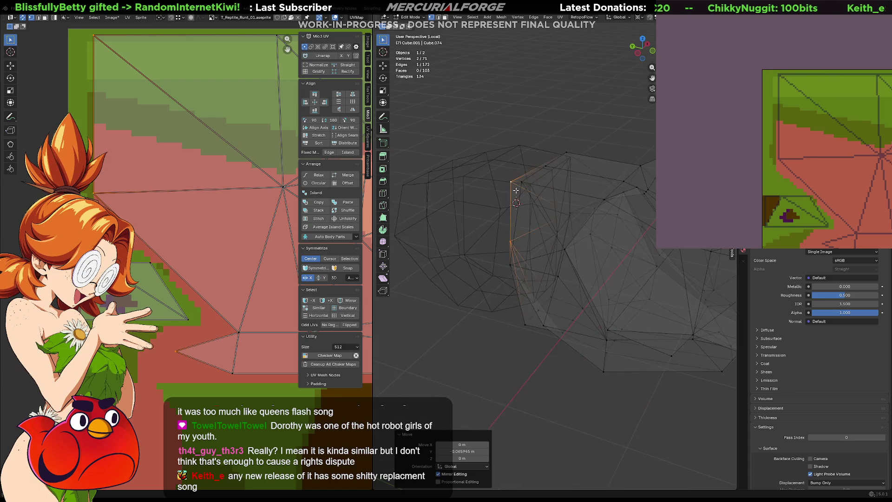
# - Return to Object Mode, exit Local View and restore textured solid shading on the full character
pyautogui.press('Tab')
pyautogui.moveTo(541, 186)
pyautogui.mouseDown(button='middle')
pyautogui.moveTo(550, 205)
pyautogui.moveTo(543, 250)
pyautogui.mouseUp(button='middle')
pyautogui.press('KP_Divide')
pyautogui.hotkey('shift', 'z')
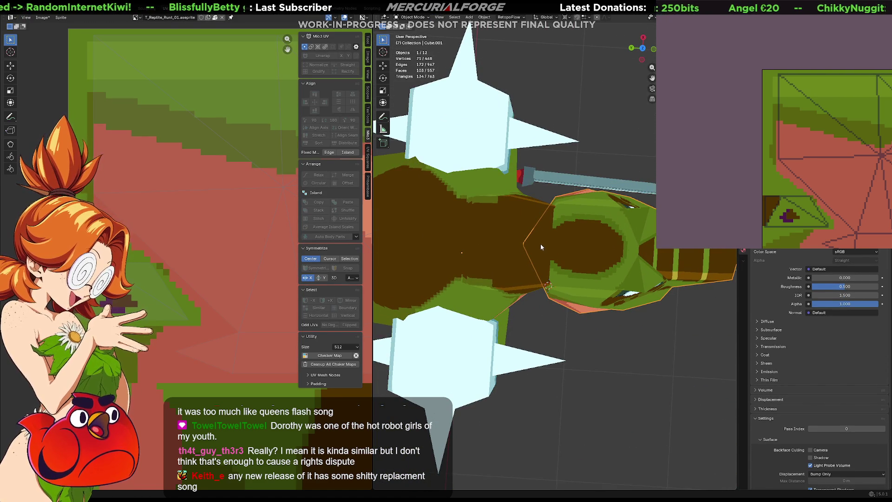
pyautogui.keyDown('shift'); pyautogui.rightClick(540, 243); pyautogui.keyUp('shift')
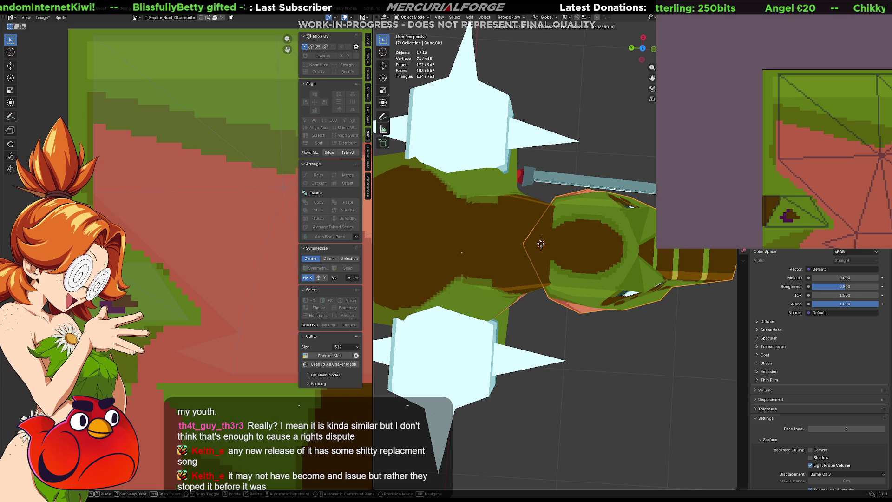
pyautogui.moveTo(540, 244); pyautogui.dragTo(542, 242)
pyautogui.moveTo(542, 243)
pyautogui.mouseDown(button='middle')
pyautogui.moveTo(567, 205)
pyautogui.moveTo(538, 199)
pyautogui.mouseUp(button='middle')
pyautogui.press('g')
pyautogui.press('z')
pyautogui.press('r')
pyautogui.press('z')
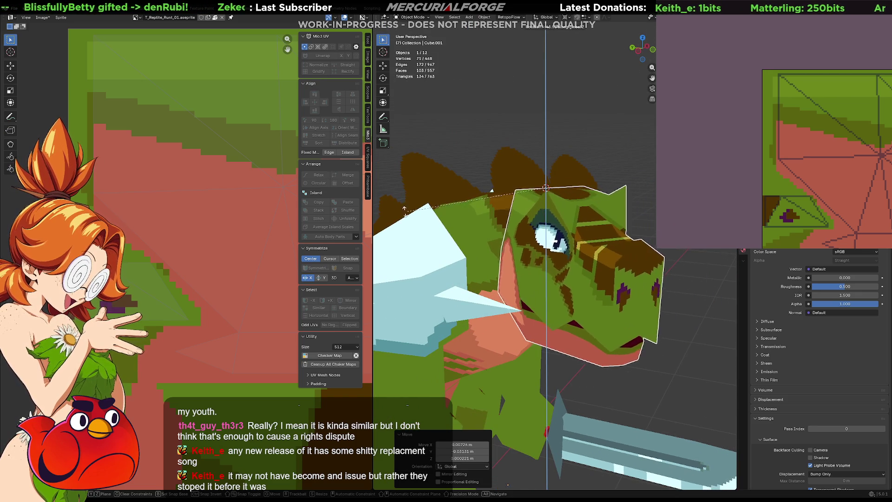
pyautogui.press('Return')
pyautogui.moveTo(604, 271)
pyautogui.mouseDown(button='middle')
pyautogui.moveTo(548, 269)
pyautogui.moveTo(602, 264)
pyautogui.mouseUp(button='middle')
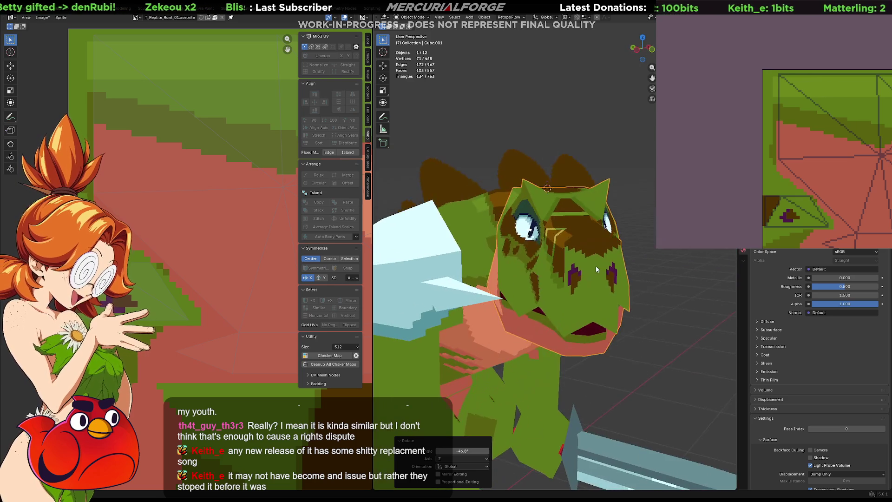
pyautogui.press('r')
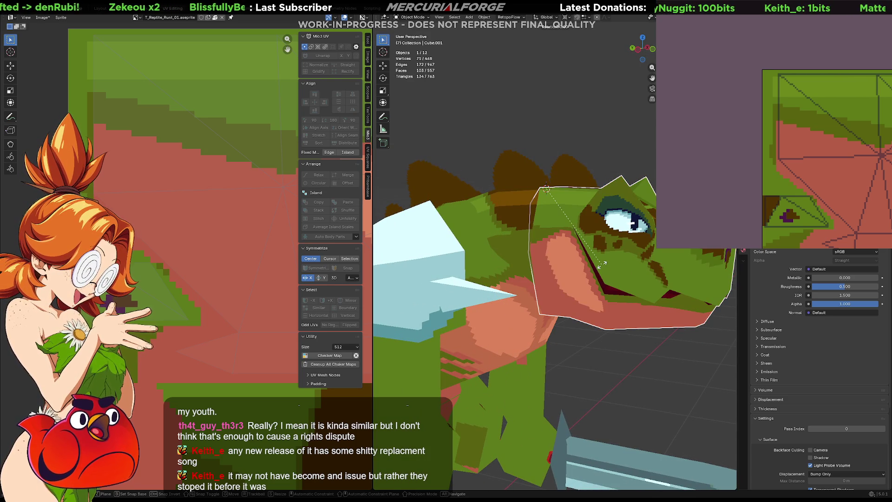
pyautogui.press('z')
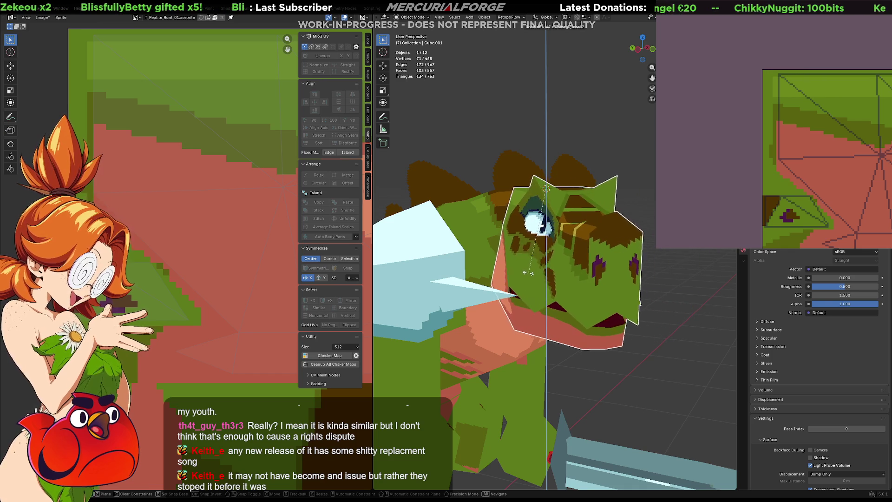
pyautogui.click(523, 273)
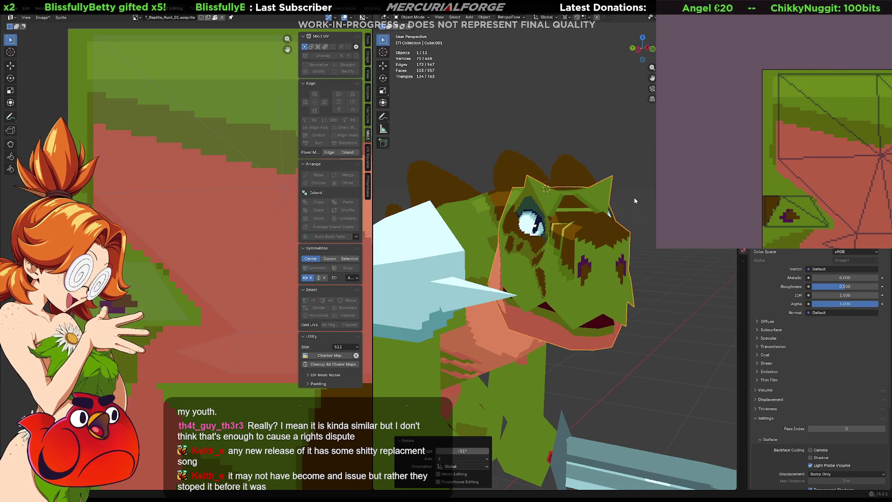
pyautogui.hotkey('ctrl', 'z')
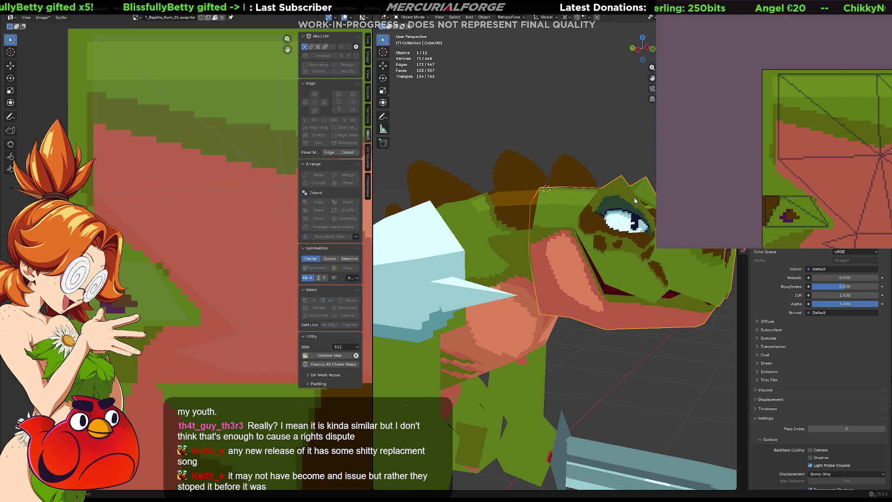
pyautogui.hotkey('ctrl', 'z')
pyautogui.hotkey('ctrl', 'z')
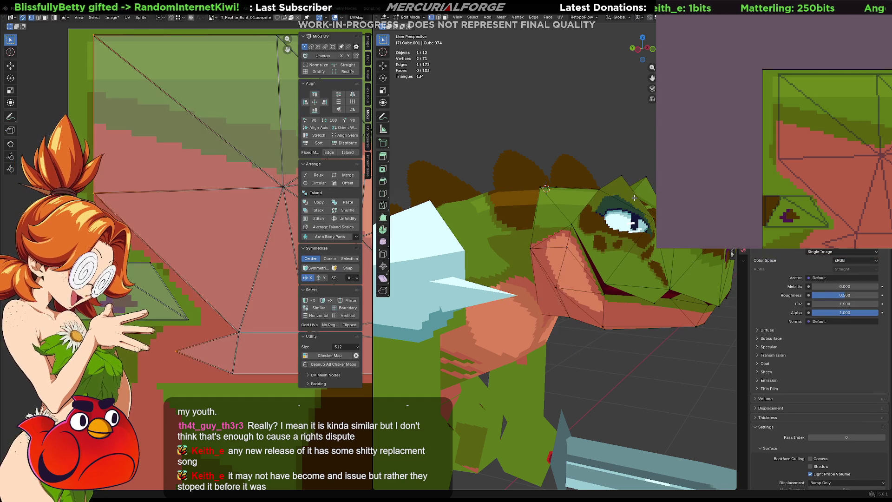
pyautogui.hotkey('ctrl', 'z')
pyautogui.hotkey('ctrl', 'z')
pyautogui.hotkey('ctrl', 'shift', 'z')
pyautogui.hotkey('ctrl', 'z')
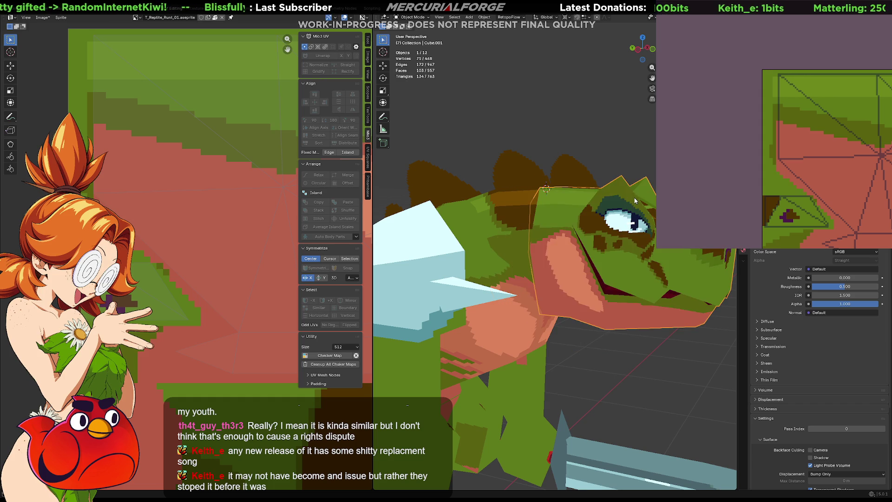
pyautogui.hotkey('ctrl', 'shift', 'z')
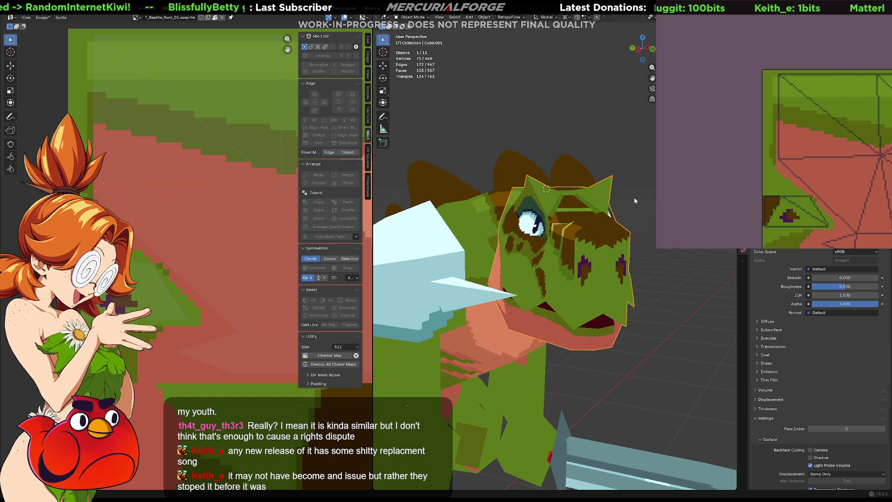
pyautogui.hotkey('ctrl', 'z')
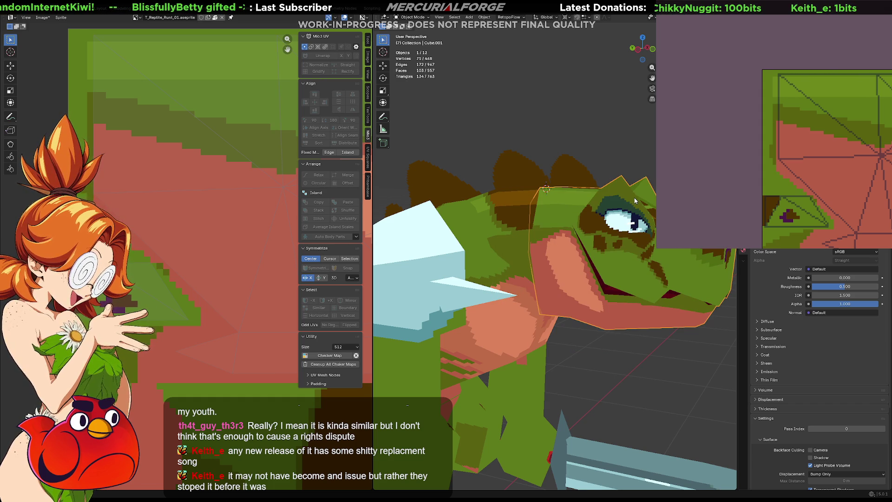
pyautogui.moveTo(634, 201)
pyautogui.mouseDown(button='middle')
pyautogui.moveTo(624, 228)
pyautogui.moveTo(644, 223)
pyautogui.moveTo(520, 203)
pyautogui.moveTo(578, 209)
pyautogui.moveTo(545, 189)
pyautogui.mouseUp(button='middle')
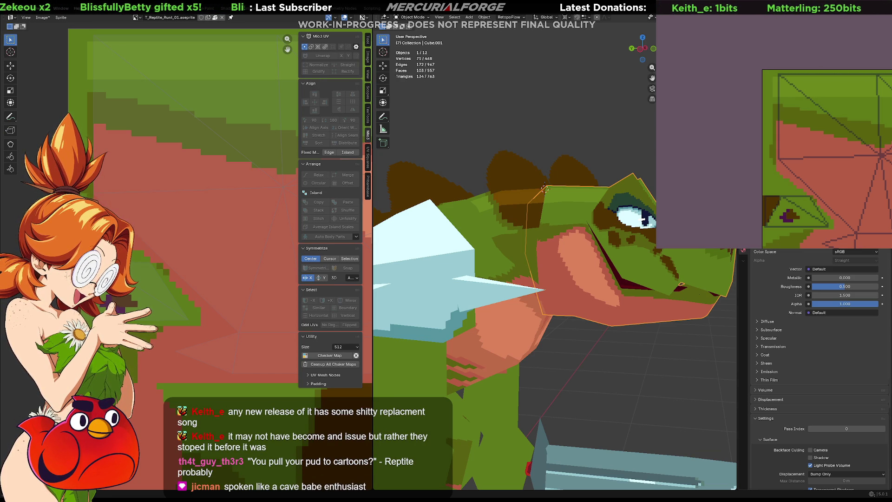
pyautogui.moveTo(680, 301); pyautogui.dragTo(635, 286, button='middle')
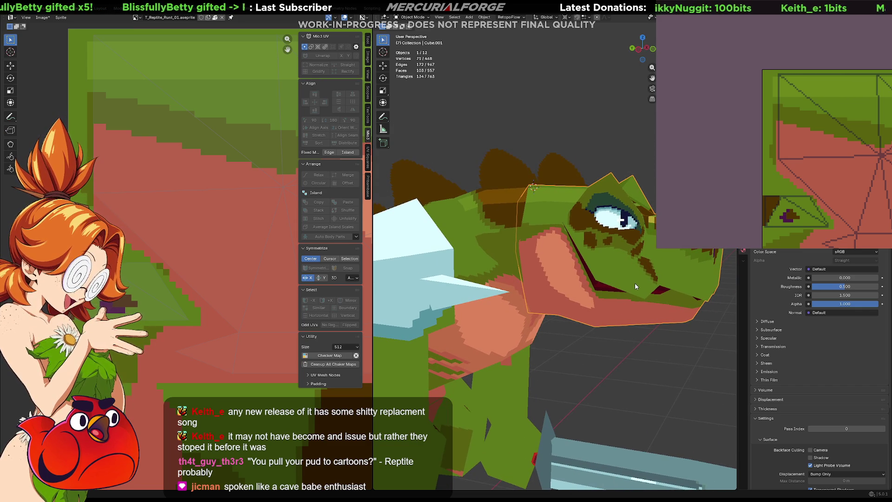
pyautogui.hotkey('ctrl', 'z')
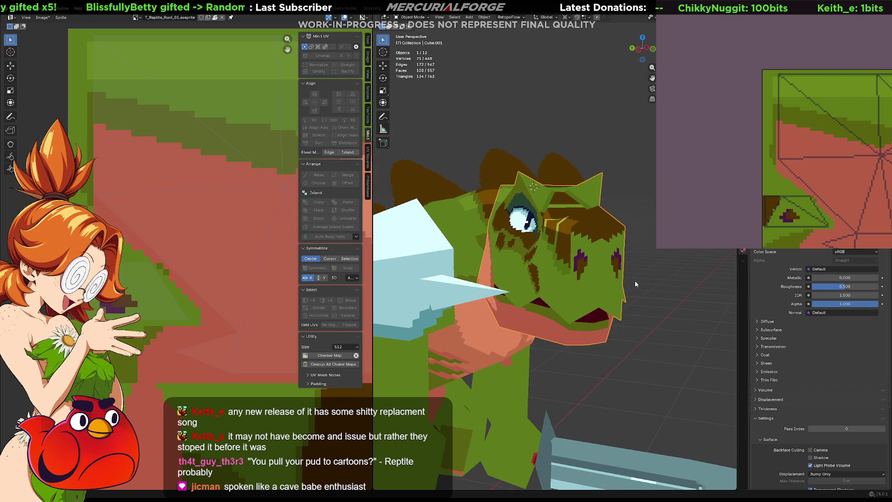
pyautogui.hotkey('ctrl', 'z')
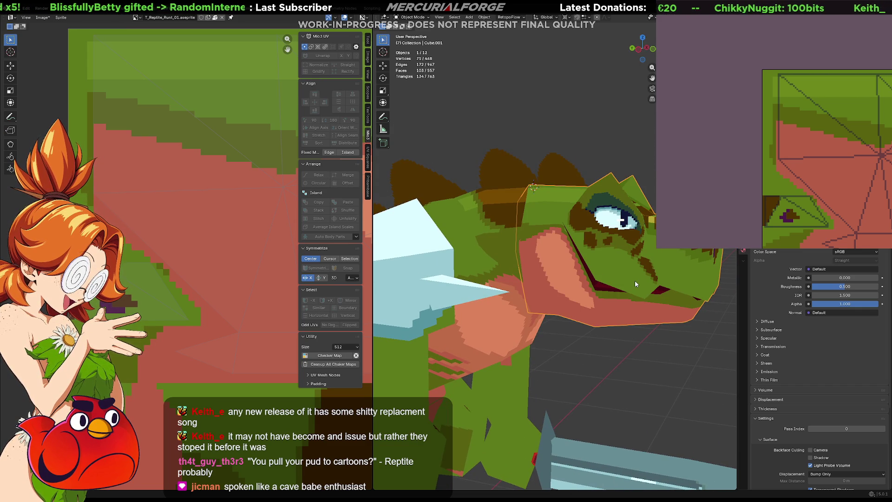
pyautogui.hotkey('ctrl', 'z')
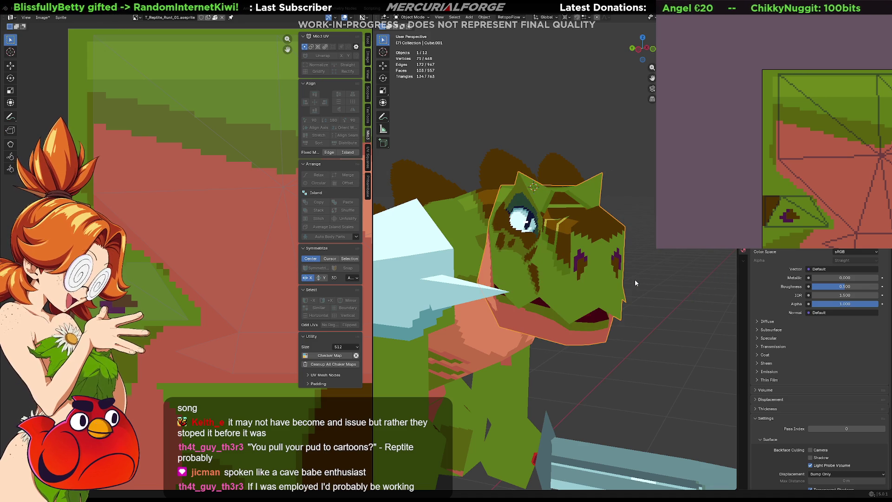
pyautogui.hotkey('ctrl', 'shift', 'z')
pyautogui.hotkey('ctrl', 'z')
pyautogui.hotkey('ctrl', 'shift', 'z')
pyautogui.hotkey('ctrl', 'z')
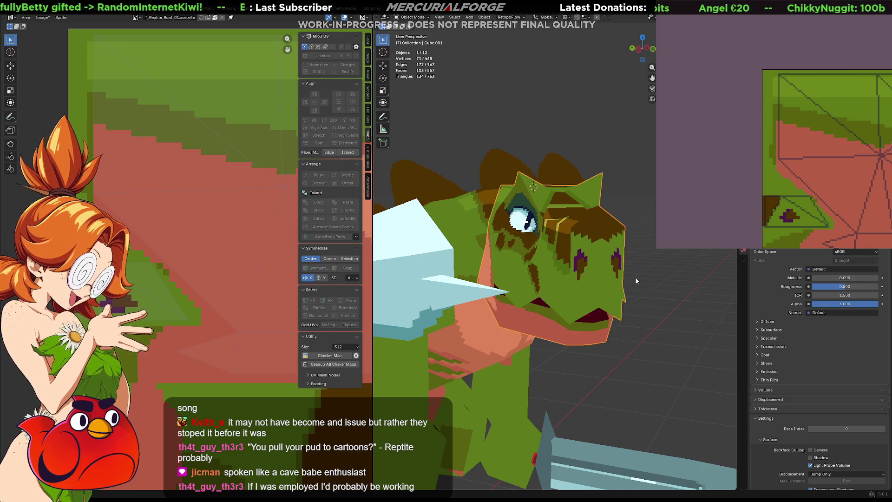
pyautogui.hotkey('ctrl', 'shift', 'z')
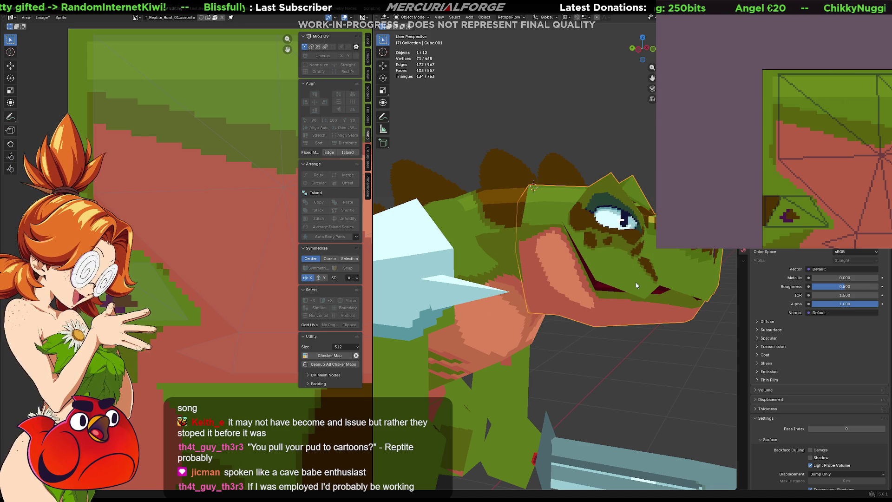
pyautogui.moveTo(636, 282); pyautogui.dragTo(640, 292, button='middle')
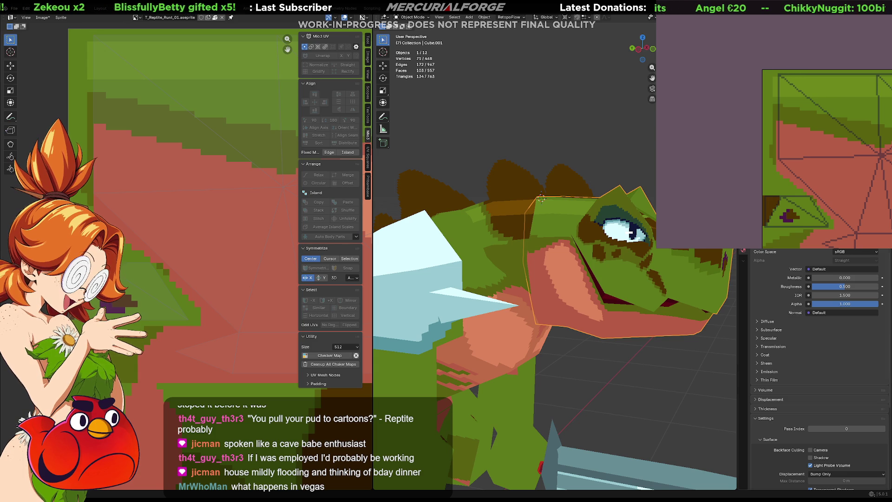
pyautogui.moveTo(491, 447)
pyautogui.mouseDown(button='middle')
pyautogui.moveTo(553, 402)
pyautogui.moveTo(609, 294)
pyautogui.moveTo(609, 344)
pyautogui.moveTo(586, 209)
pyautogui.mouseUp(button='middle')
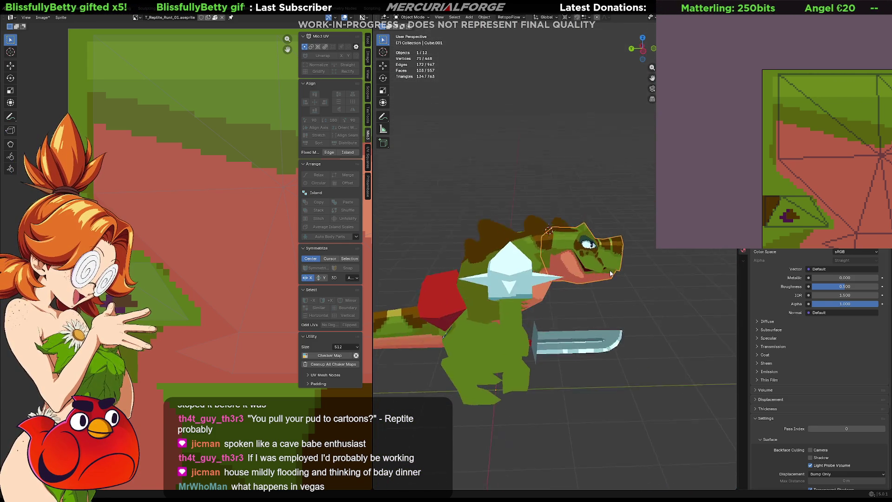
pyautogui.scroll(3, 586, 209)
pyautogui.scroll(3, 573, 161)
pyautogui.moveTo(573, 165)
pyautogui.keyDown('shift'); pyautogui.mouseDown(button='middle')
pyautogui.moveTo(561, 308)
pyautogui.moveTo(562, 282)
pyautogui.moveTo(545, 355)
pyautogui.moveTo(553, 265)
pyautogui.moveTo(560, 317)
pyautogui.moveTo(510, 291)
pyautogui.mouseUp(button='middle'); pyautogui.keyUp('shift')
pyautogui.click(559, 274)
pyautogui.click(560, 318)
pyautogui.scroll(2, 530, 300)
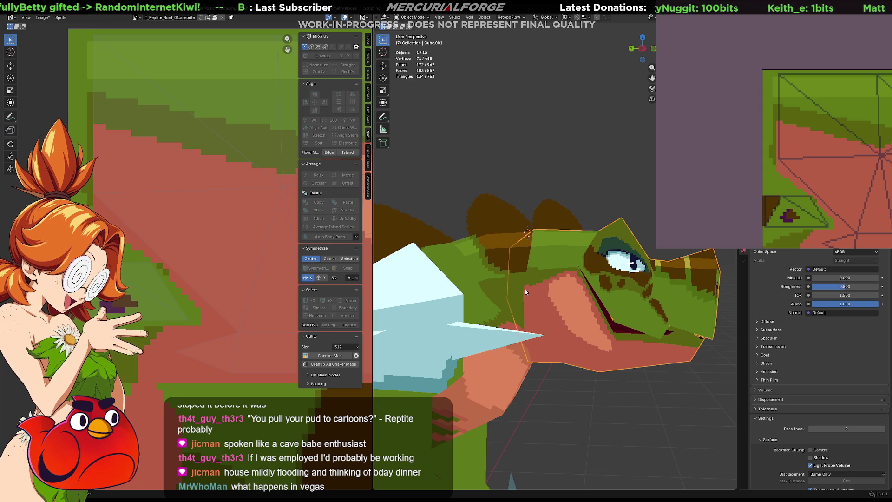
pyautogui.press('r')
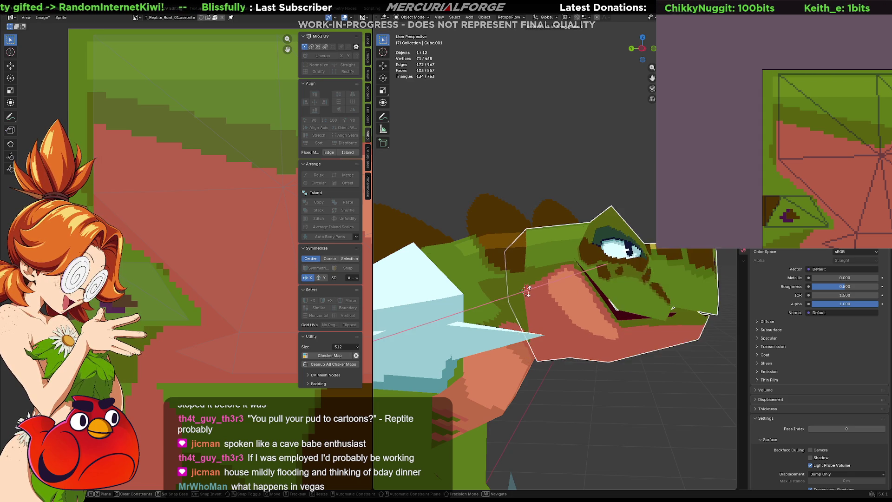
pyautogui.click(534, 294)
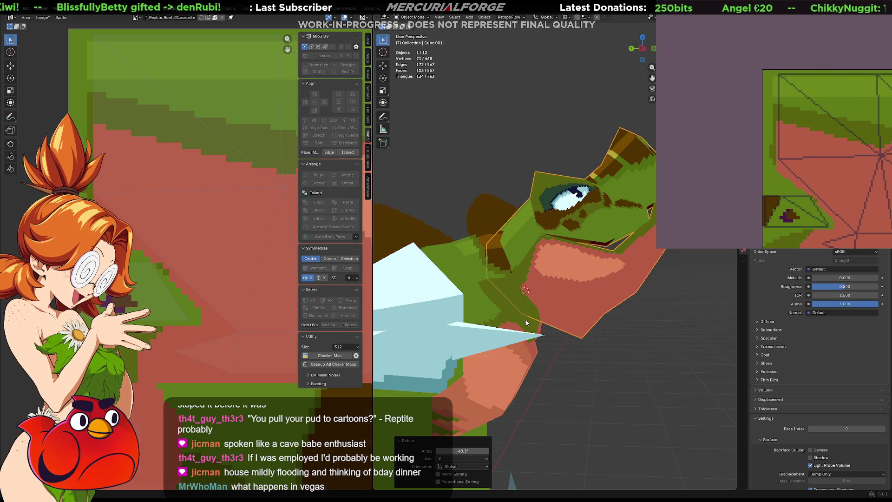
pyautogui.keyDown('shift'); pyautogui.click(526, 323); pyautogui.keyUp('shift')
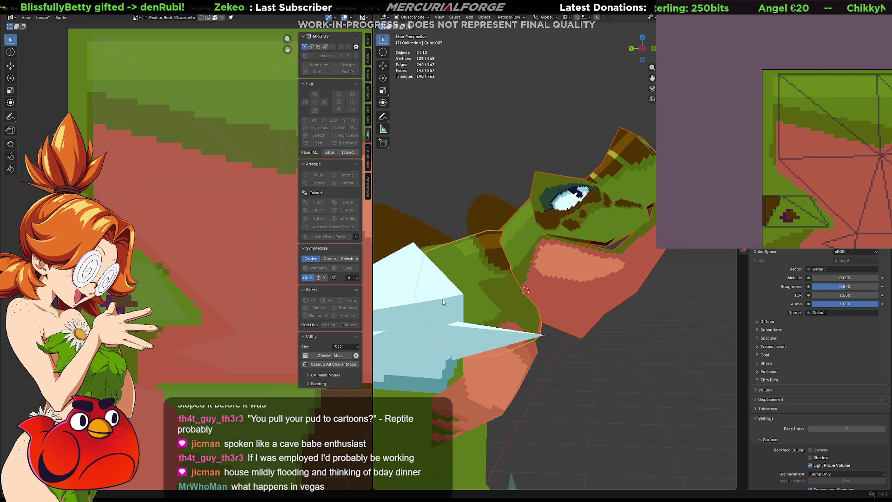
pyautogui.press('r')
pyautogui.press('x')
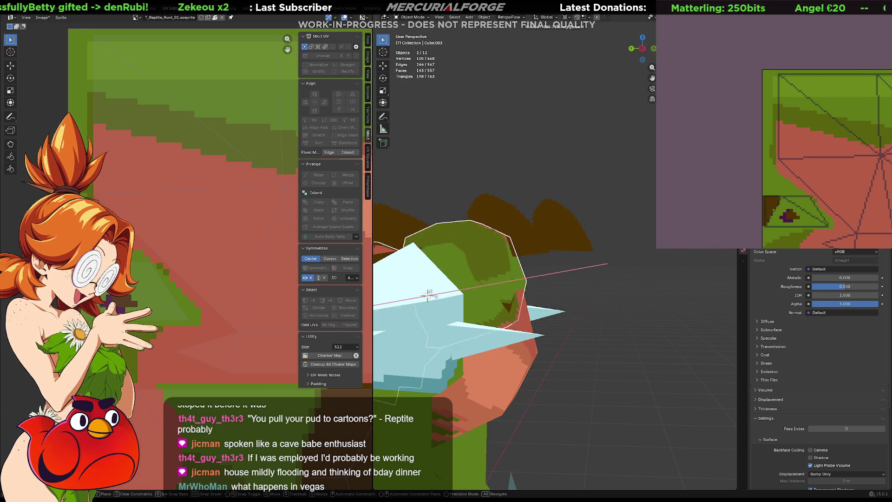
pyautogui.click(725, 421)
pyautogui.click(725, 421)
pyautogui.moveTo(654, 353)
pyautogui.mouseDown(button='middle')
pyautogui.moveTo(605, 334)
pyautogui.moveTo(496, 347)
pyautogui.mouseUp(button='middle')
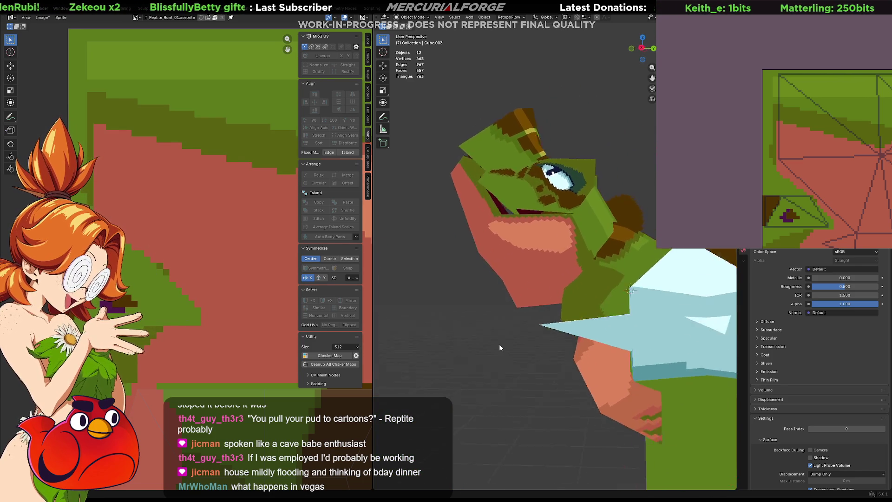
pyautogui.scroll(-3, 496, 348)
pyautogui.moveTo(513, 331); pyautogui.dragTo(682, 332, button='middle')
pyautogui.hotkey('ctrl', 'z')
pyautogui.hotkey('ctrl', 'z')
pyautogui.hotkey('ctrl', 'z')
pyautogui.hotkey('ctrl', 'z')
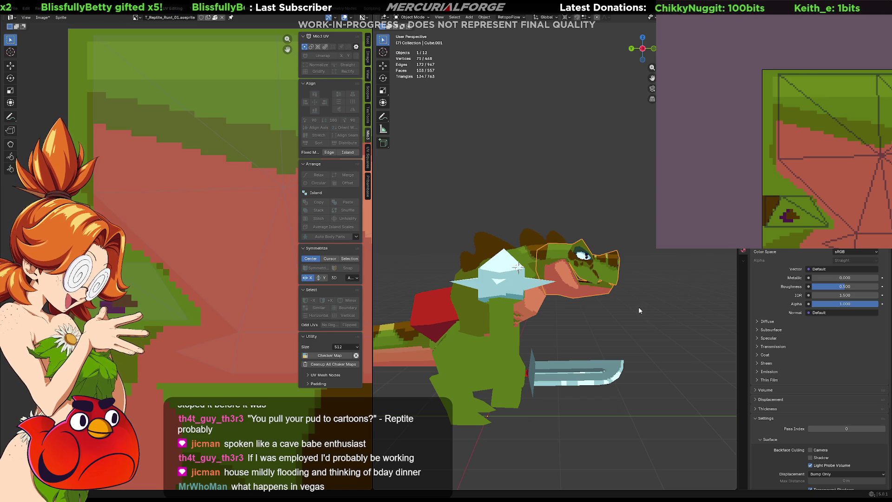
pyautogui.click(638, 308)
pyautogui.scroll(2, 620, 328)
pyautogui.scroll(1, 600, 300)
pyautogui.scroll(2, 574, 269)
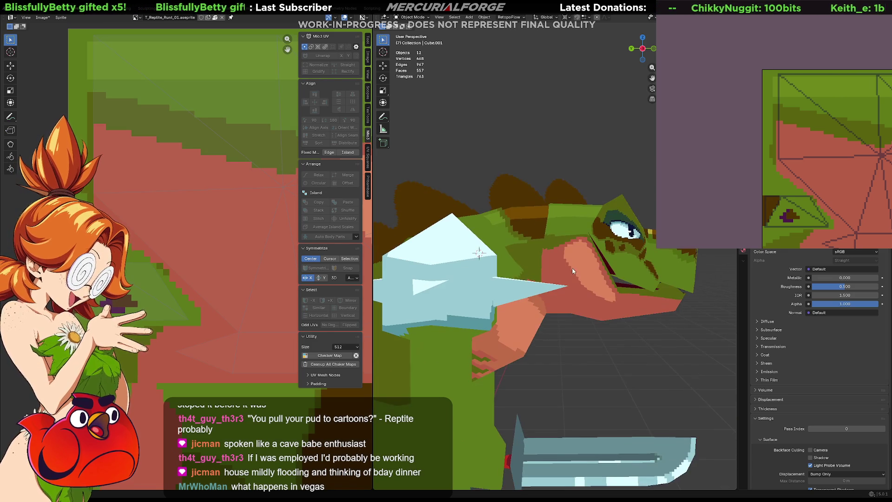
pyautogui.scroll(2, 574, 268)
pyautogui.scroll(1, 559, 249)
pyautogui.scroll(1, 559, 251)
# - Select the reptile head, enter Edit Mode and orbit to the jaw
pyautogui.click(559, 250)
pyautogui.press('Tab')
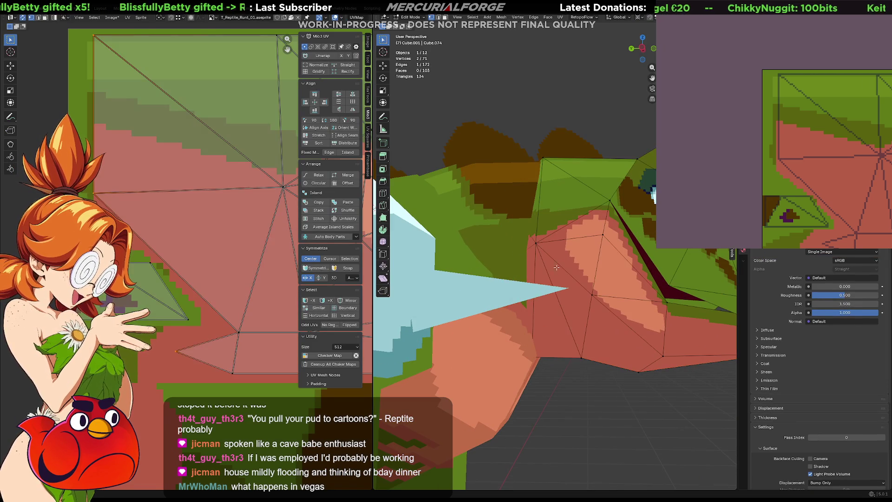
pyautogui.scroll(1, 548, 353)
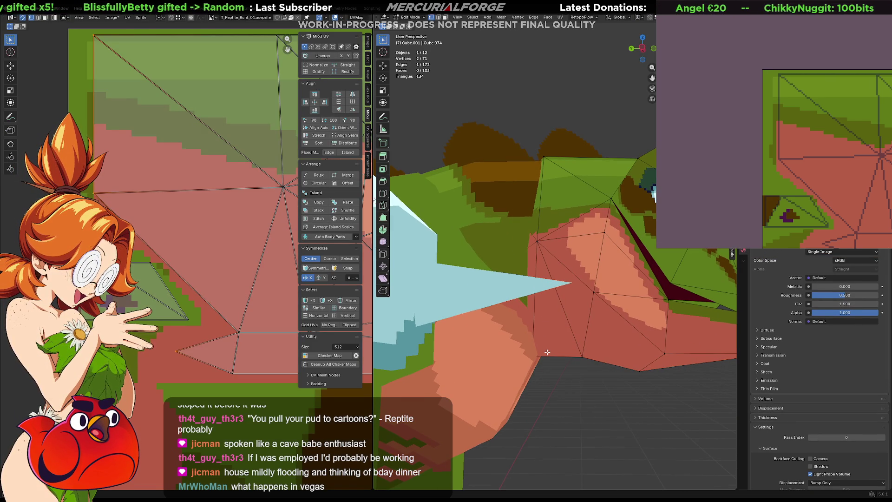
pyautogui.moveTo(547, 353); pyautogui.dragTo(555, 358, button='middle')
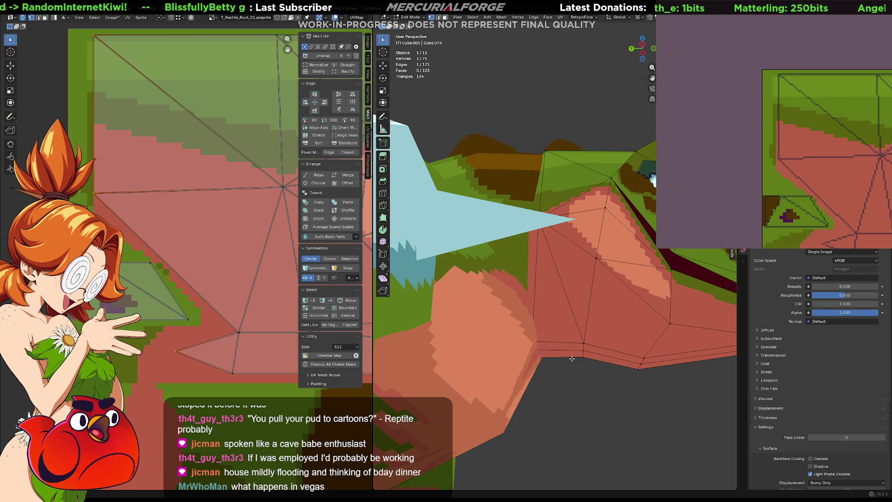
pyautogui.moveTo(572, 359); pyautogui.dragTo(577, 332, button='middle')
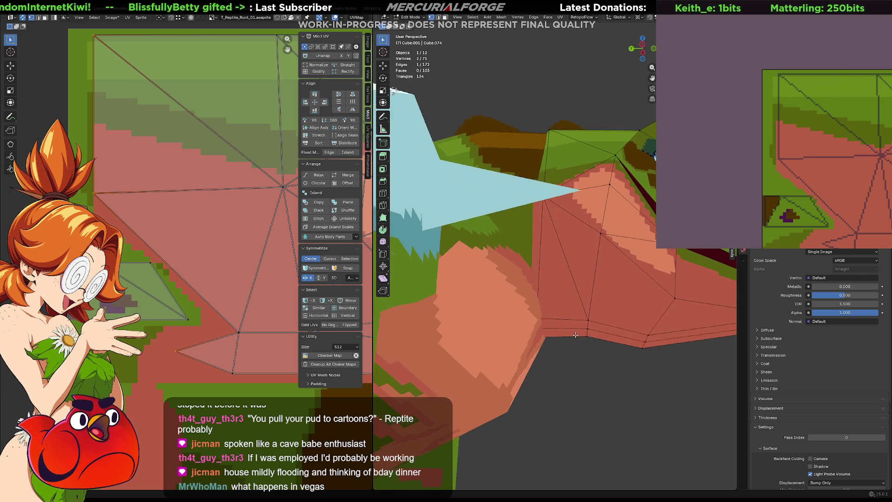
pyautogui.moveTo(566, 296); pyautogui.dragTo(575, 283, button='middle')
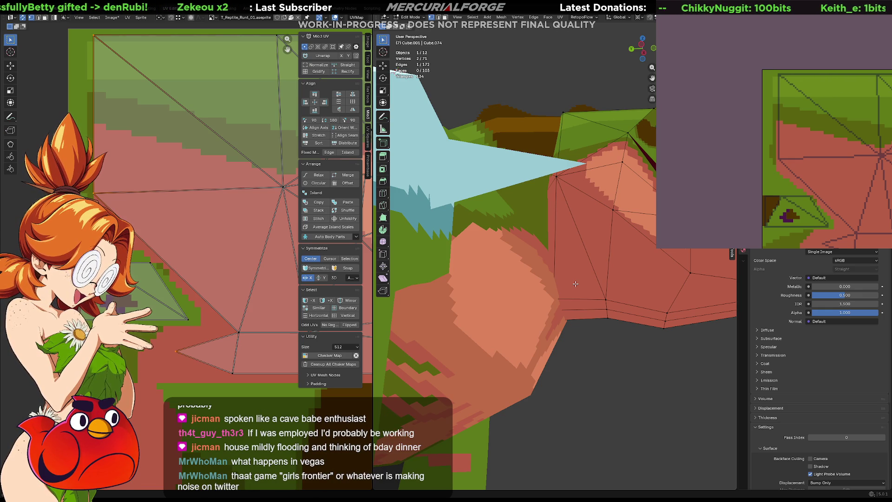
pyautogui.moveTo(556, 300); pyautogui.dragTo(560, 300, button='middle')
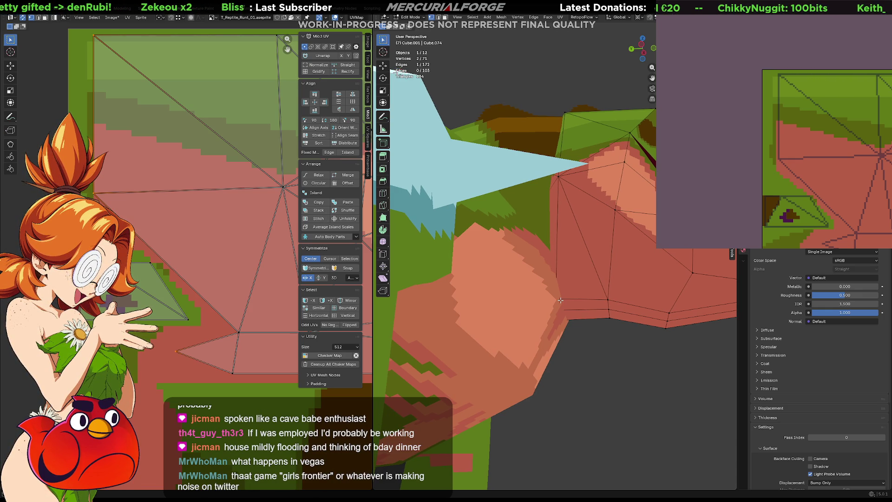
# - Switch to see-through wireframe and box-select the lower jaw edges
pyautogui.hotkey('shift', 'z')
pyautogui.moveTo(579, 336); pyautogui.dragTo(536, 310)
pyautogui.moveTo(553, 312); pyautogui.dragTo(560, 315, button='middle')
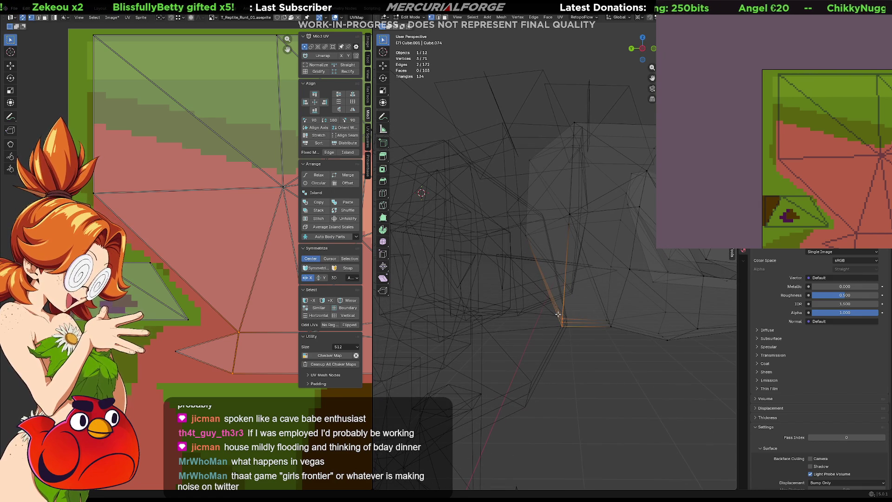
# - In side view, move the jaw edges then the jaw-corner vertex, and leave Edit Mode
pyautogui.press('KP_3')
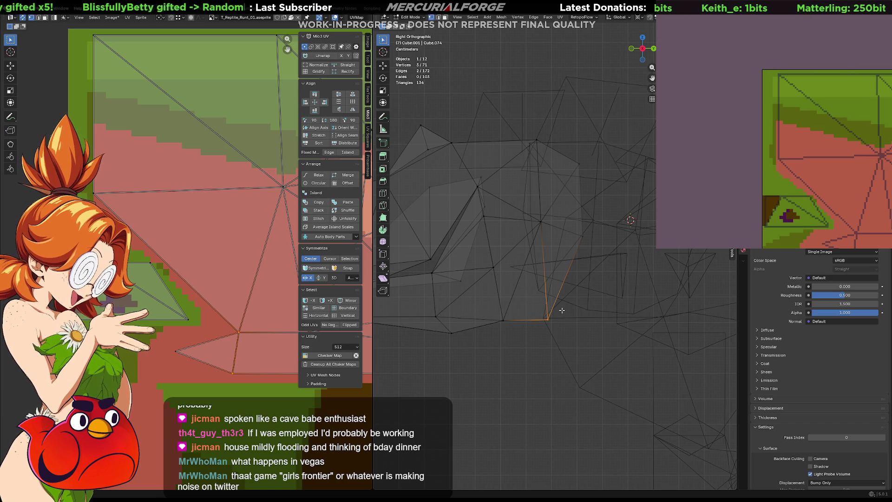
pyautogui.press('g')
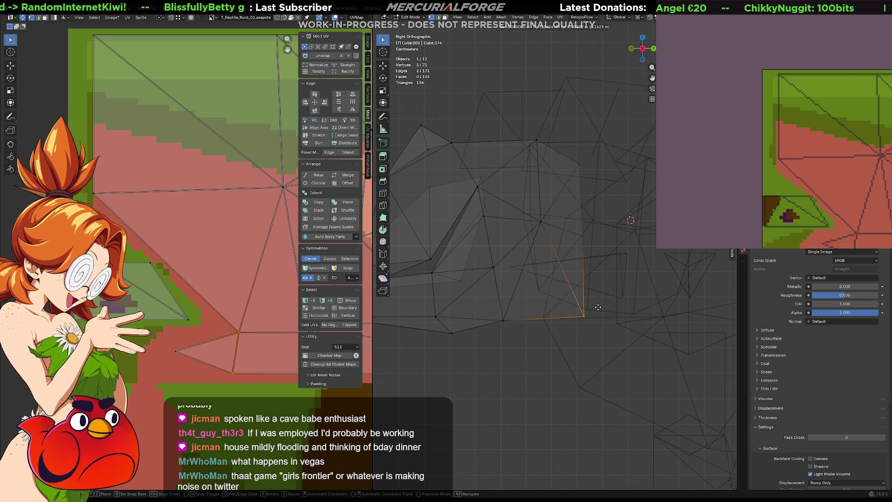
pyautogui.click(598, 307)
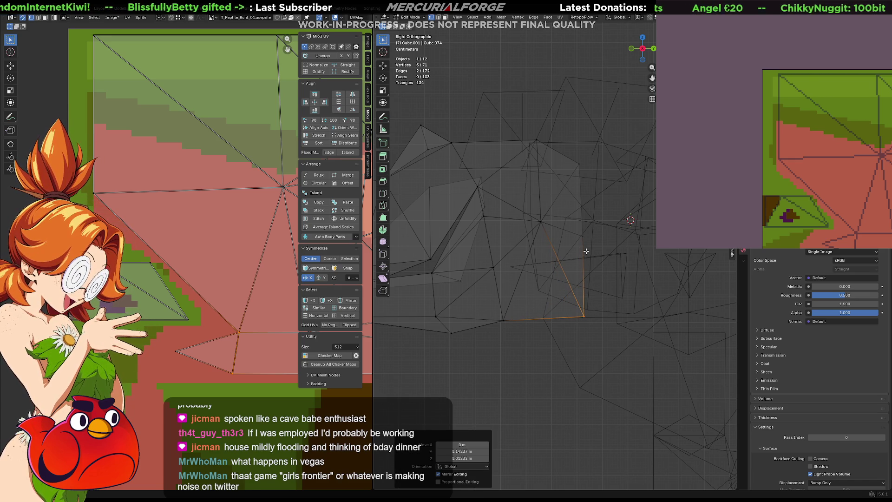
pyautogui.click(583, 237)
pyautogui.press('g')
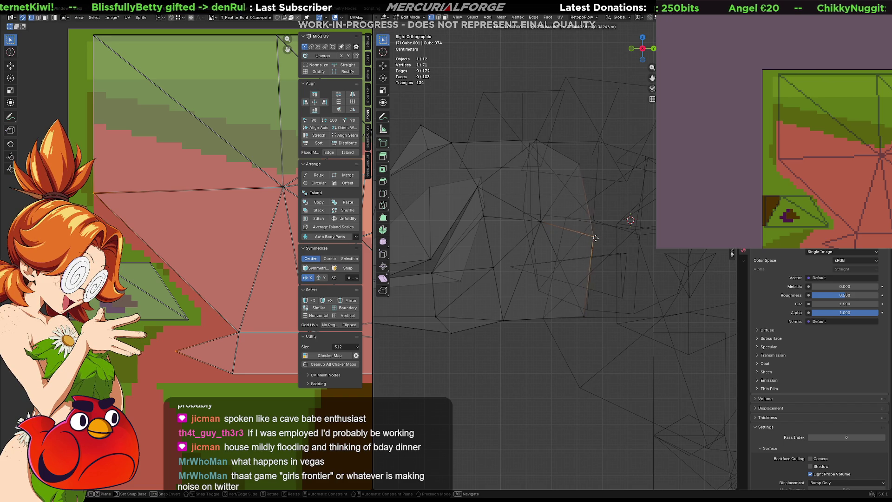
pyautogui.click(608, 237)
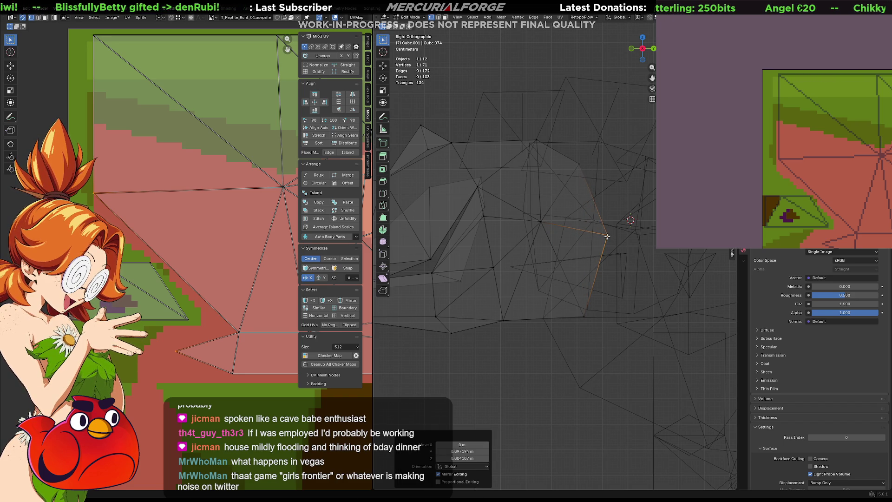
pyautogui.press('Tab')
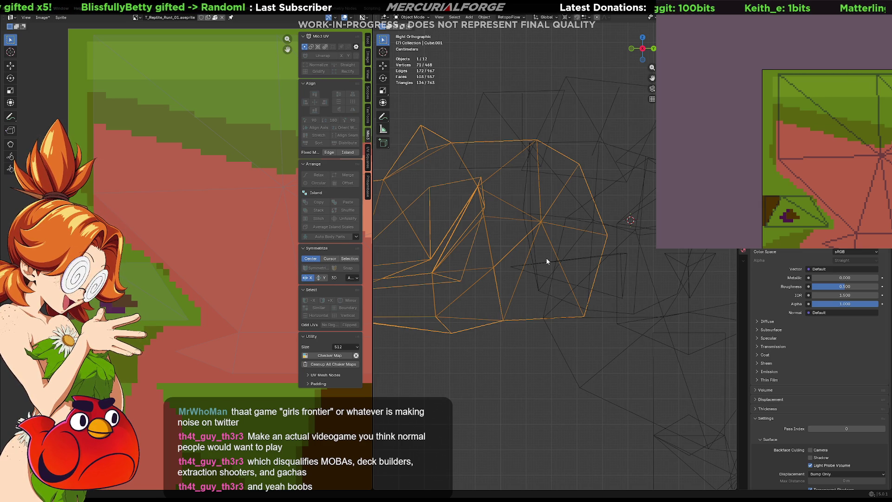
# - Show the head textured, rotate it freely then tilt it around the X axis
pyautogui.moveTo(524, 266); pyautogui.dragTo(564, 265, button='middle')
pyautogui.hotkey('shift', 'z')
pyautogui.hotkey('shift', 'z')
pyautogui.press('z')
pyautogui.moveTo(564, 262); pyautogui.dragTo(572, 244, button='middle')
pyautogui.scroll(-2, 572, 244)
pyautogui.press('r')
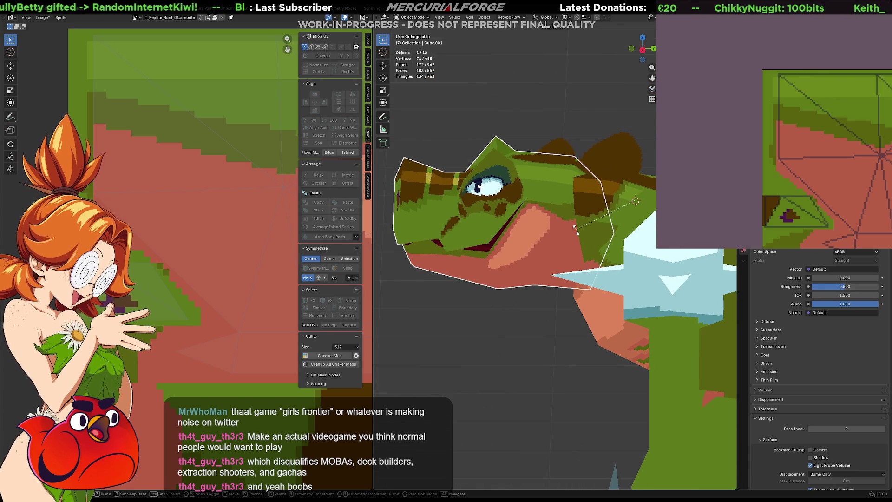
pyautogui.click(578, 216)
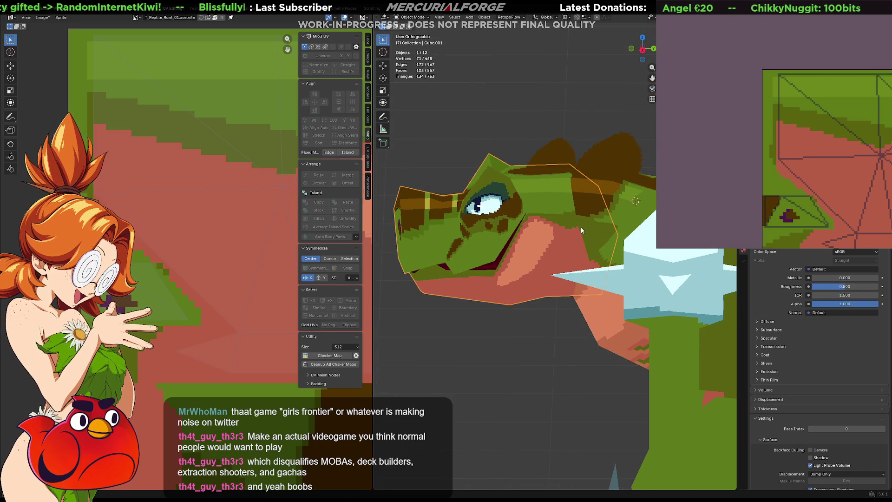
pyautogui.press('r')
pyautogui.press('x')
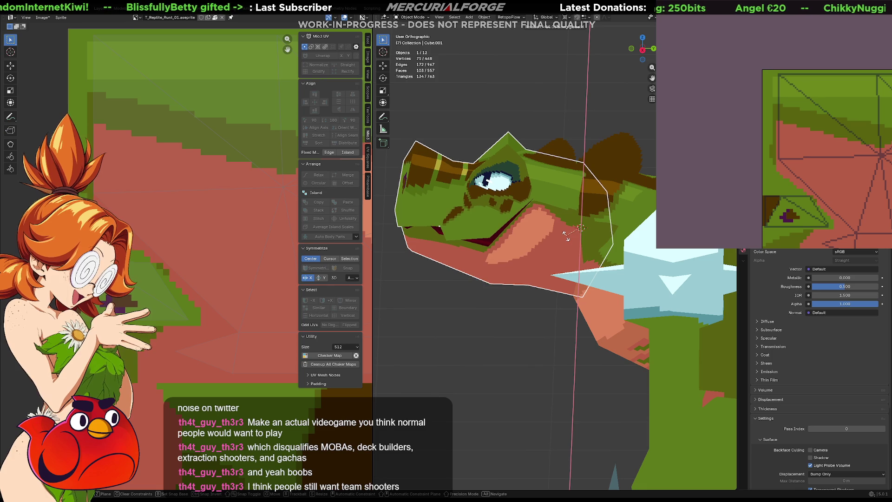
pyautogui.click(567, 238)
# - Try a Z rotation, undo it, then select the neighbouring mesh piece for editing
pyautogui.moveTo(550, 250); pyautogui.dragTo(481, 245, button='middle')
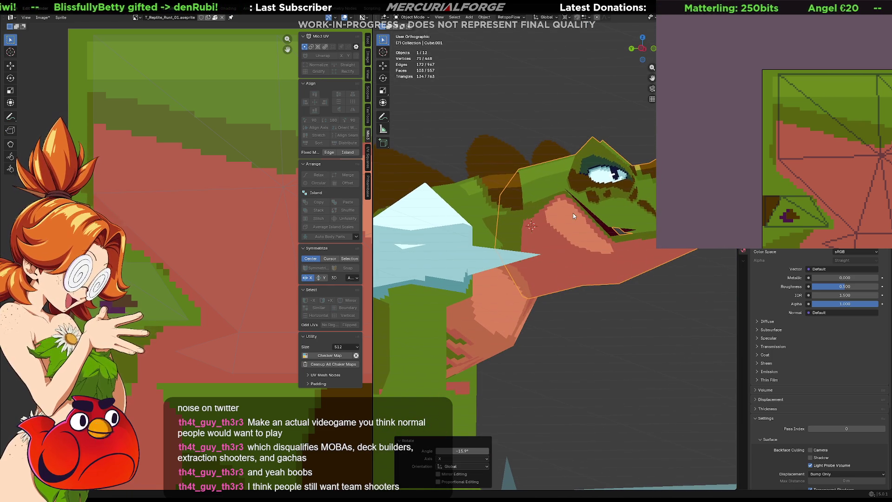
pyautogui.moveTo(575, 215); pyautogui.dragTo(578, 216, button='middle')
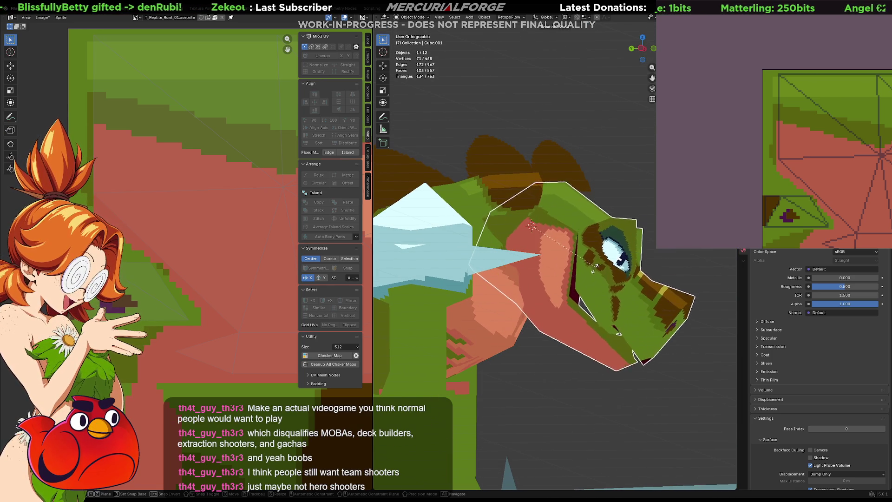
pyautogui.click(583, 278)
pyautogui.moveTo(583, 278)
pyautogui.mouseDown(button='middle')
pyautogui.moveTo(400, 273)
pyautogui.moveTo(450, 275)
pyautogui.mouseUp(button='middle')
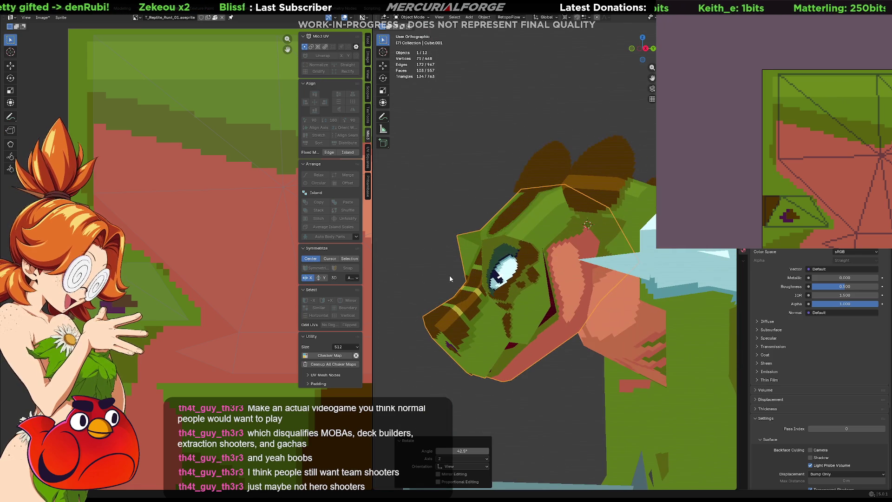
pyautogui.hotkey('ctrl', 'z')
pyautogui.moveTo(627, 202); pyautogui.dragTo(568, 214, button='middle')
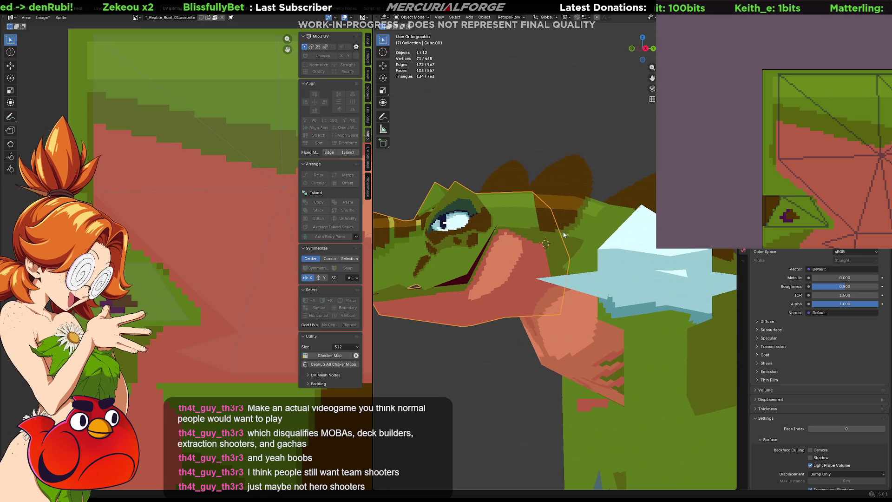
pyautogui.click(568, 214)
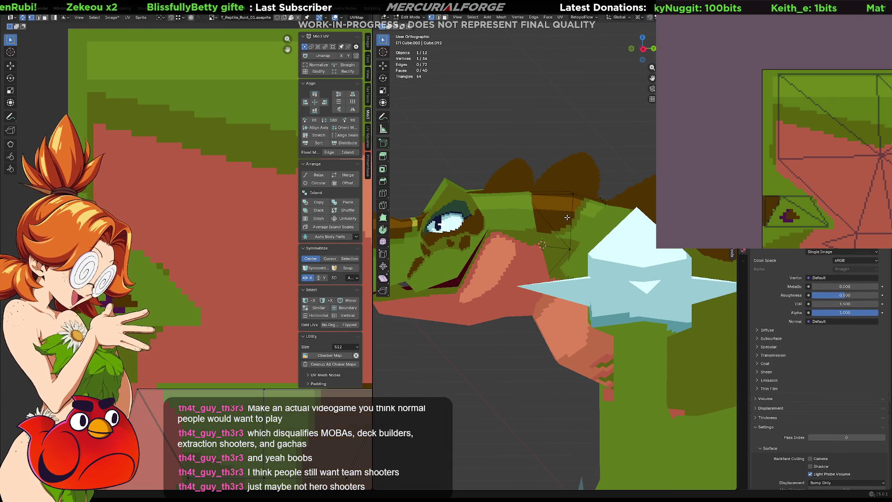
# - In wireframe, shift a vertex of the adjacent mesh piece along X in Edit Mode
pyautogui.hotkey('shift', 'z')
pyautogui.moveTo(541, 222); pyautogui.dragTo(497, 238, button='middle')
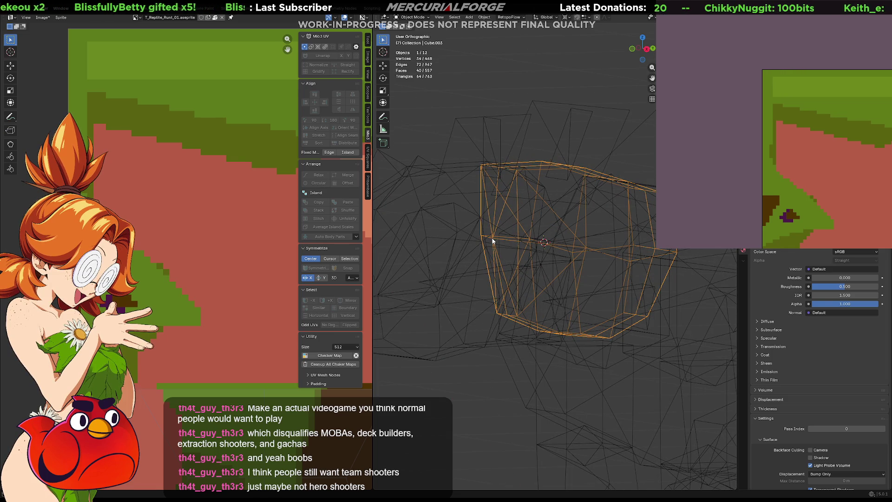
pyautogui.press('Tab')
pyautogui.click(494, 239)
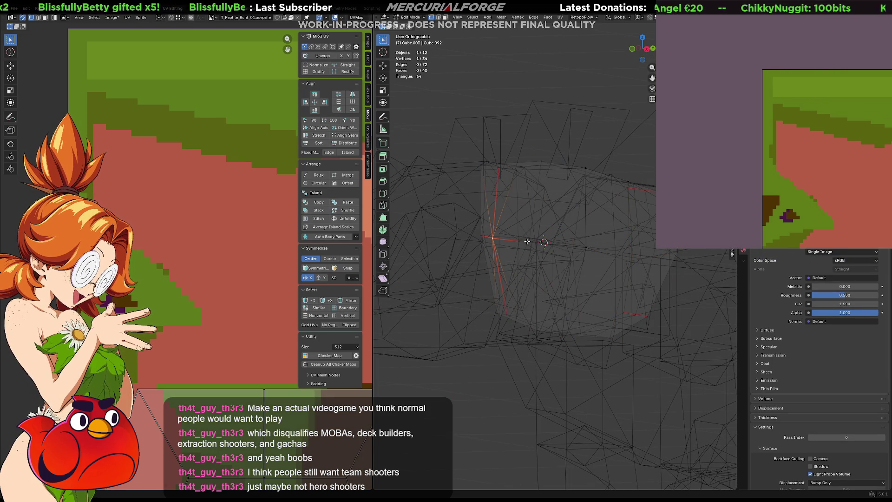
pyautogui.press('g')
pyautogui.press('x')
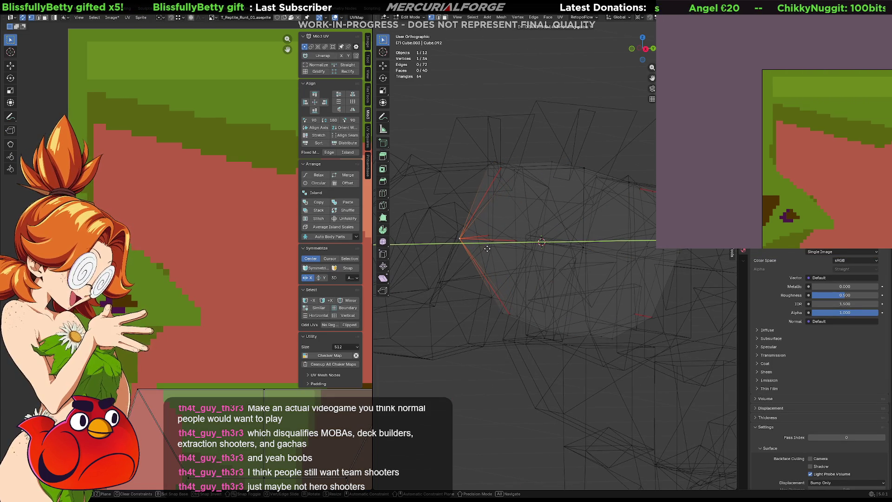
pyautogui.click(476, 253)
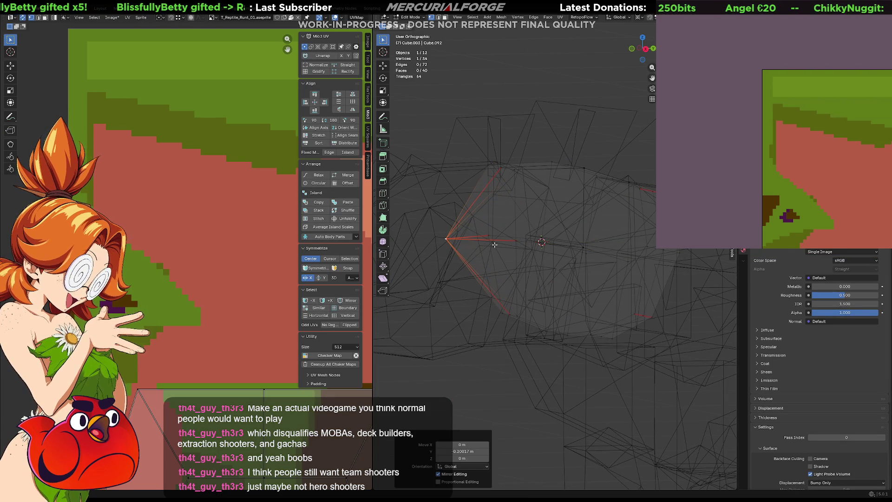
pyautogui.moveTo(476, 253); pyautogui.dragTo(474, 244, button='middle')
pyautogui.press('Tab')
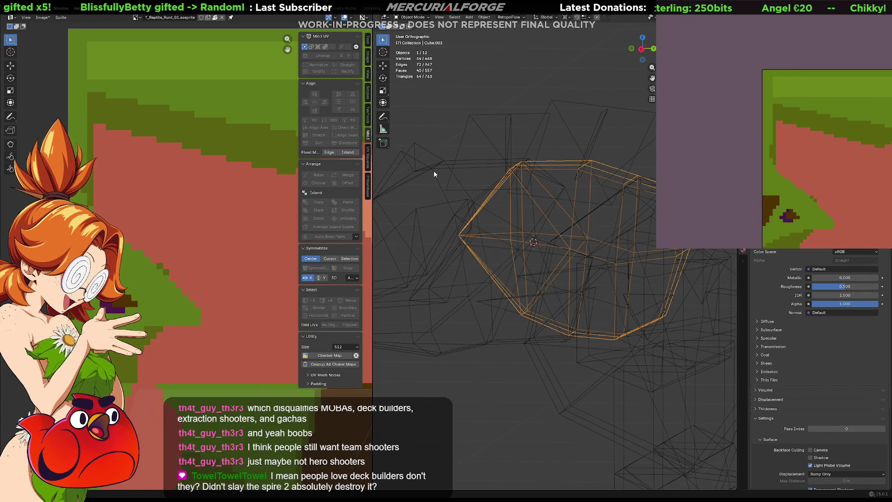
# - Rotate the reptile head around X in textured view so it sits level
pyautogui.click(433, 170)
pyautogui.moveTo(454, 187); pyautogui.dragTo(489, 170, button='middle')
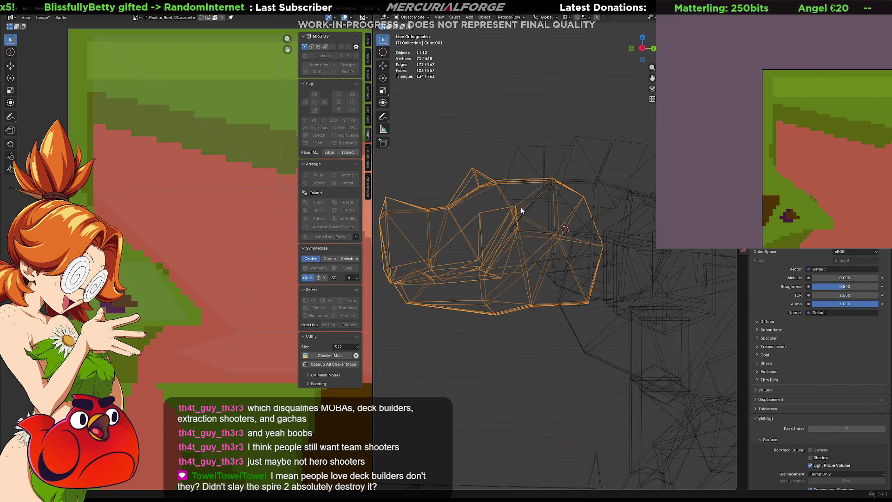
pyautogui.hotkey('shift', 'z')
pyautogui.press('r')
pyautogui.press('x')
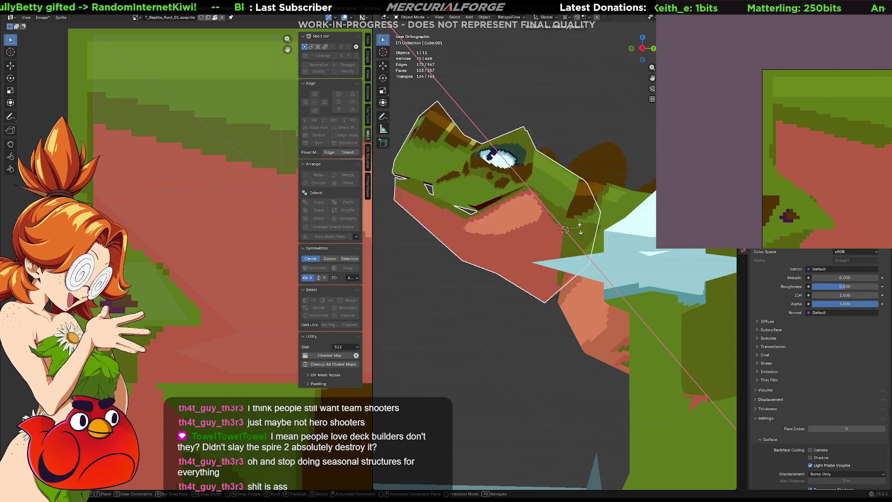
pyautogui.click(576, 236)
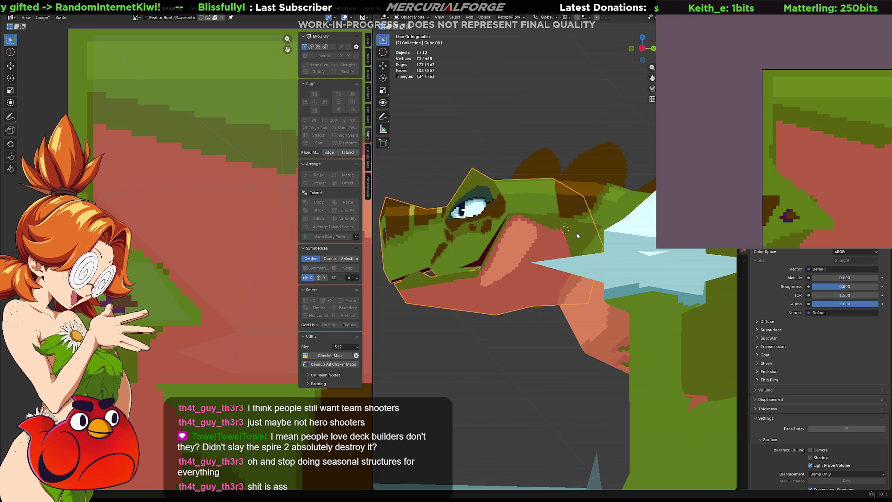
# - In wireframe, move a pair of vertices on the other mesh piece vertically along Z
pyautogui.hotkey('shift', 'z')
pyautogui.moveTo(577, 237)
pyautogui.mouseDown(button='middle')
pyautogui.moveTo(552, 214)
pyautogui.moveTo(552, 222)
pyautogui.moveTo(632, 225)
pyautogui.moveTo(540, 225)
pyautogui.moveTo(521, 248)
pyautogui.moveTo(543, 241)
pyautogui.moveTo(528, 257)
pyautogui.mouseUp(button='middle')
pyautogui.click(534, 267)
pyautogui.press('Tab')
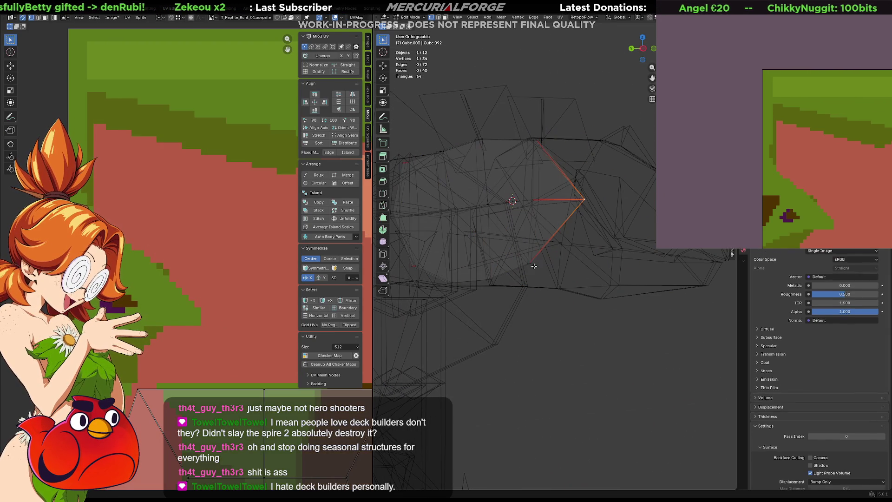
pyautogui.keyDown('shift'); pyautogui.click(518, 251); pyautogui.keyUp('shift')
pyautogui.press('g')
pyautogui.press('z')
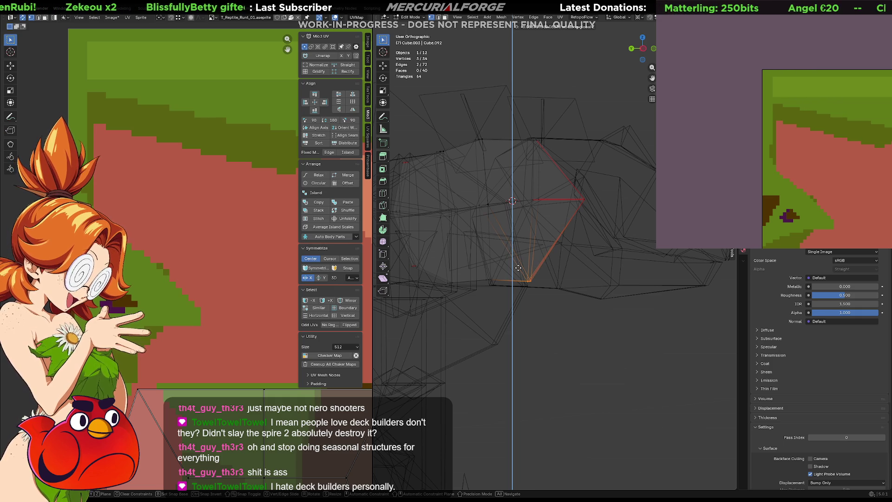
pyautogui.click(517, 268)
pyautogui.click(585, 201)
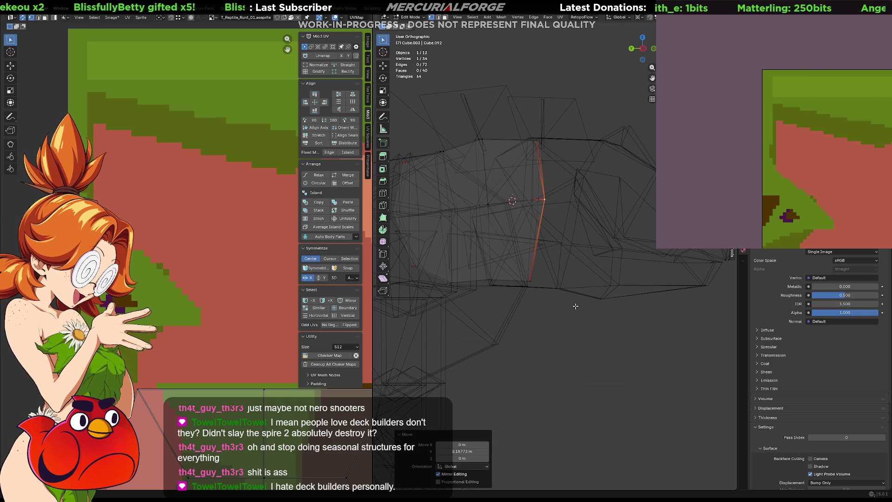
pyautogui.press('Tab')
# - Briefly enter Edit Mode on the large right-hand mesh to show its UVs, then return textured
pyautogui.click(574, 224)
pyautogui.press('Tab')
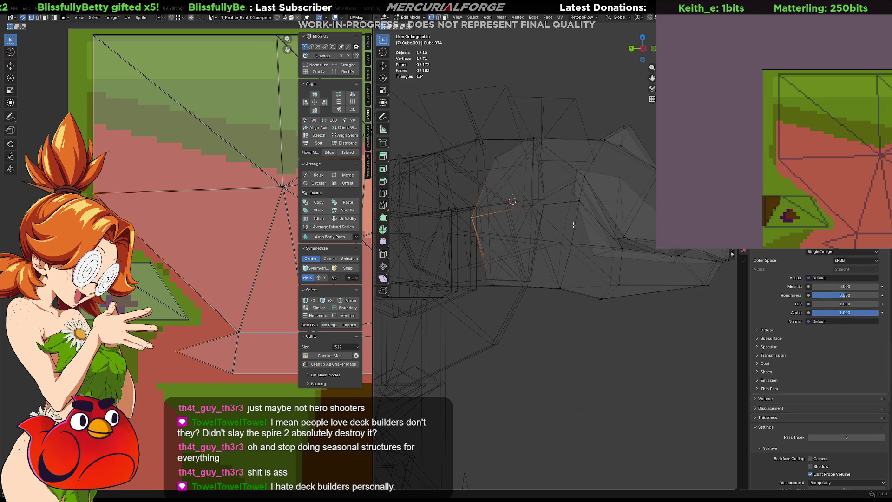
pyautogui.hotkey('shift', 'z')
pyautogui.press('Tab')
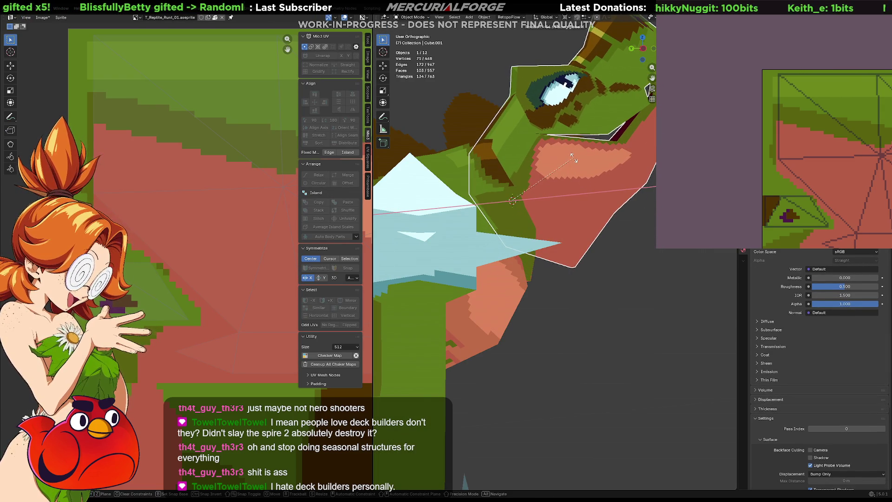
# - Tilt the head around X to a new angle and confirm, orbiting to check it
pyautogui.click(575, 162)
pyautogui.moveTo(503, 180); pyautogui.dragTo(537, 199, button='middle')
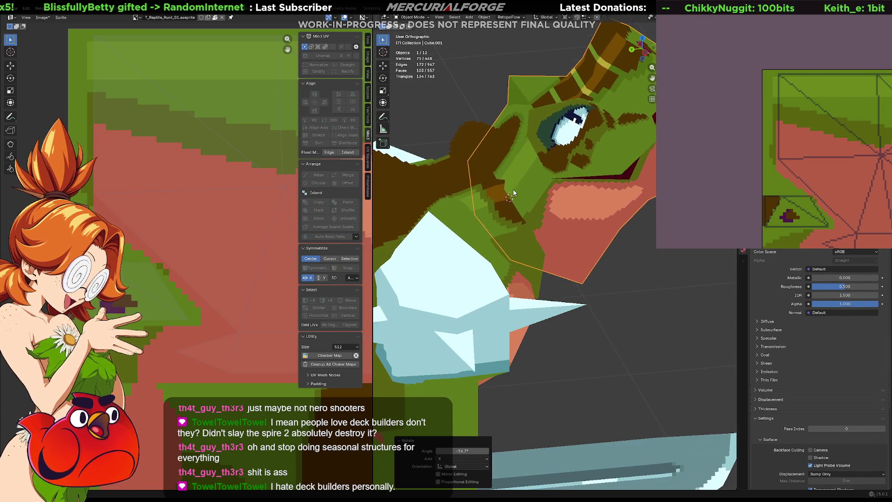
pyautogui.press('x')
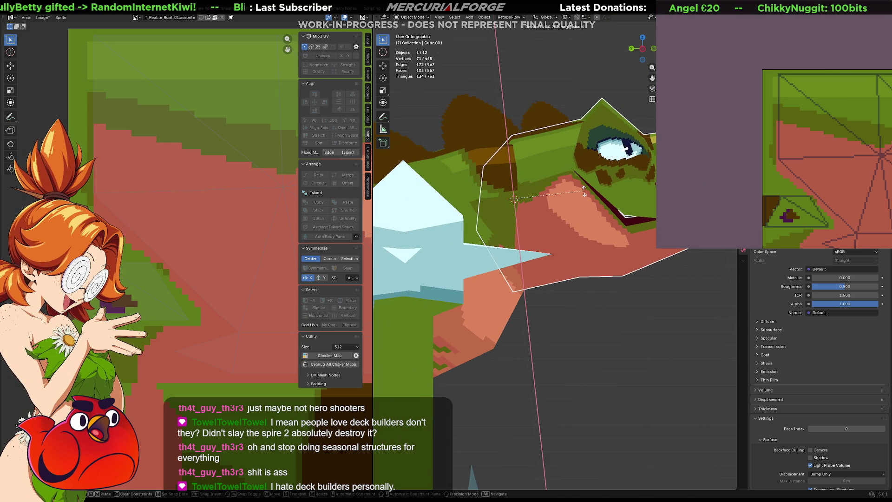
pyautogui.click(586, 187)
pyautogui.moveTo(585, 187)
pyautogui.mouseDown(button='middle')
pyautogui.moveTo(557, 222)
pyautogui.moveTo(518, 209)
pyautogui.mouseUp(button='middle')
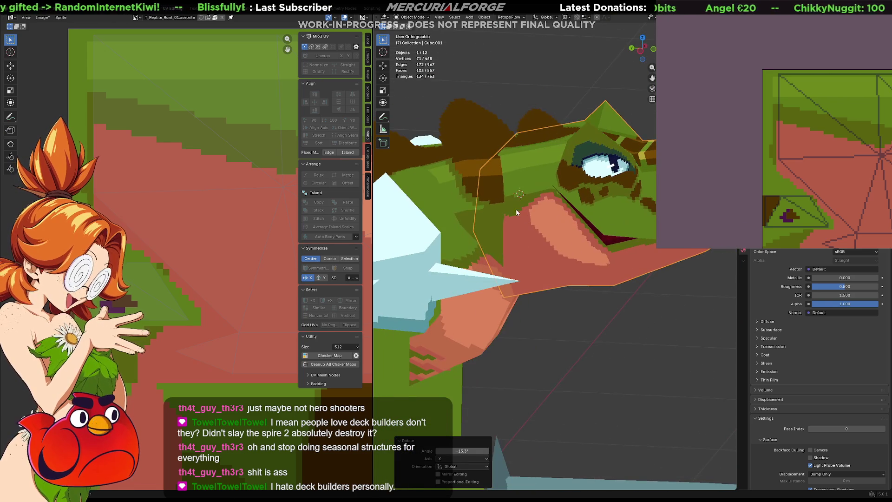
# - Try rotating the head upright, cancel it, then settle a fresh head rotation
pyautogui.keyDown('shift'); pyautogui.click(410, 226); pyautogui.keyUp('shift')
pyautogui.moveTo(411, 226); pyautogui.dragTo(432, 225, button='middle')
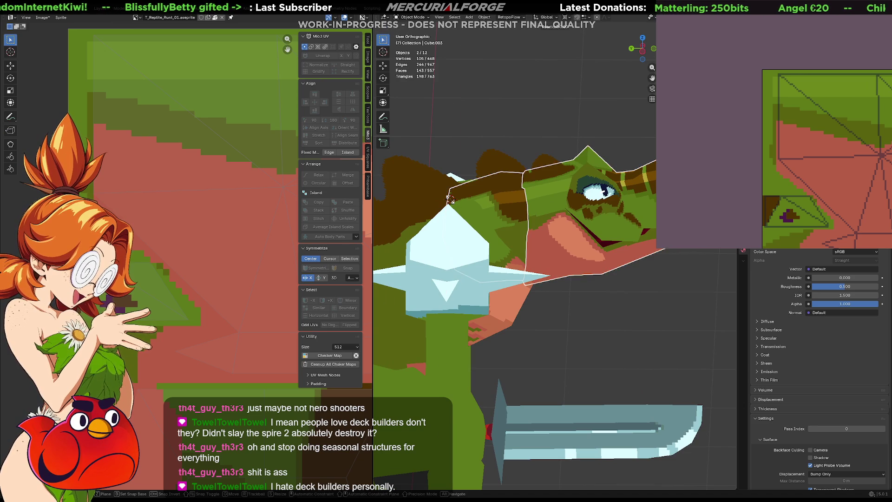
pyautogui.click(468, 244)
pyautogui.moveTo(468, 244); pyautogui.dragTo(463, 246, button='middle')
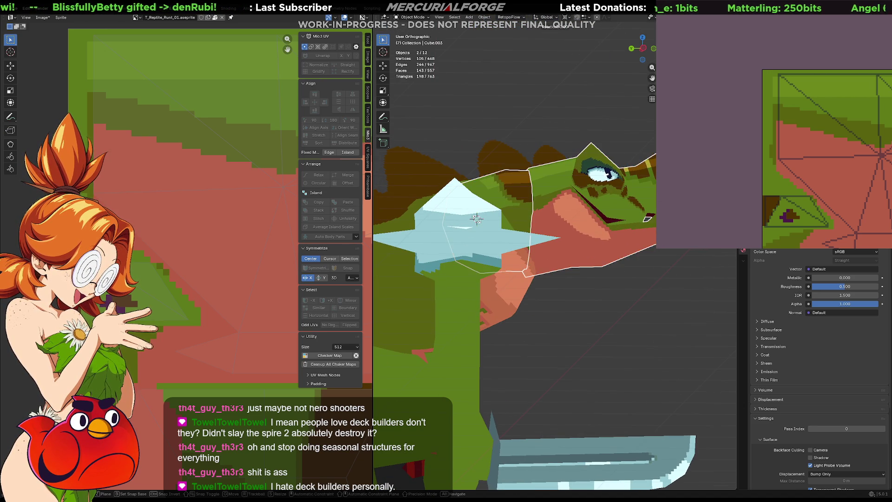
pyautogui.press('Escape')
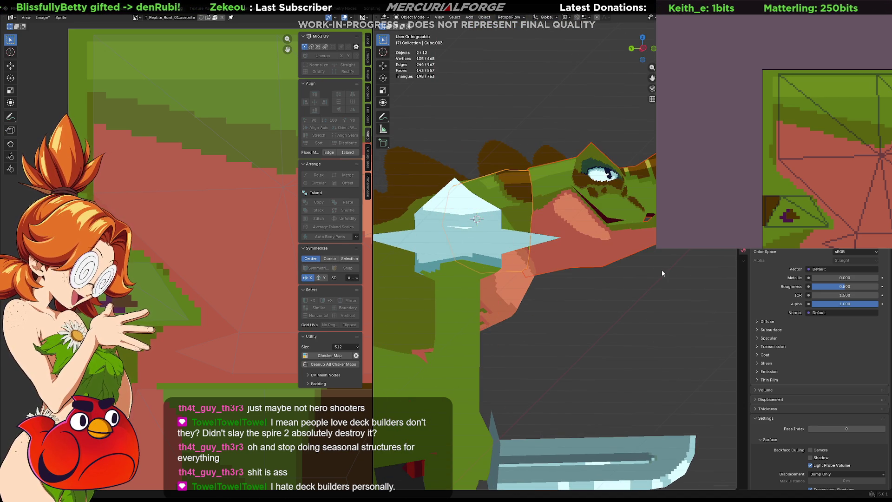
pyautogui.press('r')
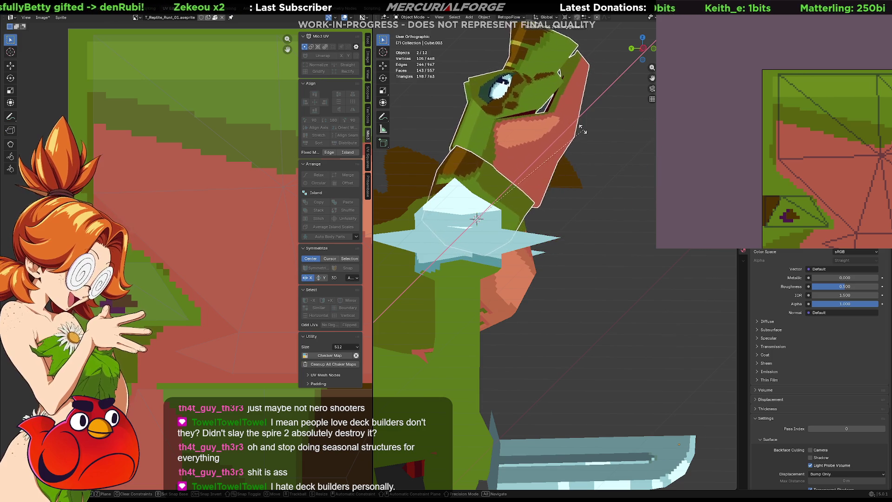
pyautogui.click(585, 191)
# - Orbit around the whole character to inspect the head pose
pyautogui.moveTo(585, 191)
pyautogui.mouseDown(button='middle')
pyautogui.moveTo(410, 200)
pyautogui.moveTo(627, 193)
pyautogui.mouseUp(button='middle')
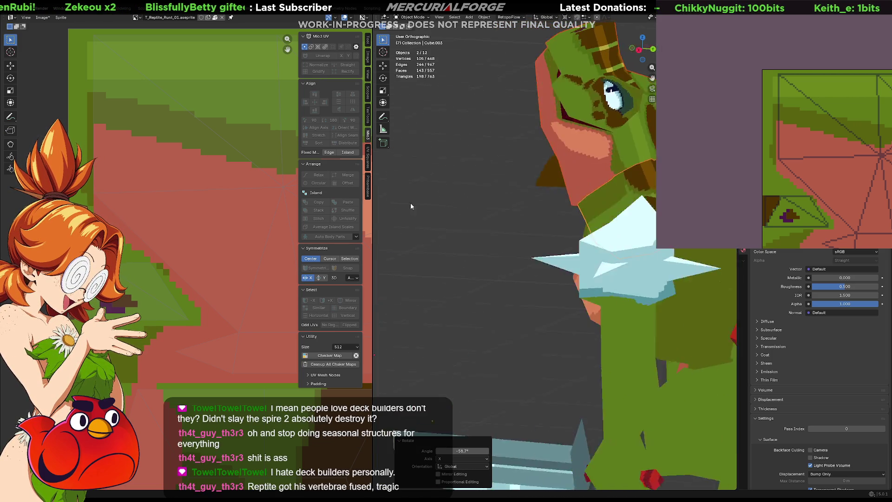
pyautogui.moveTo(627, 197)
pyautogui.mouseDown(button='middle')
pyautogui.moveTo(538, 209)
pyautogui.moveTo(585, 193)
pyautogui.moveTo(627, 191)
pyautogui.moveTo(561, 202)
pyautogui.moveTo(515, 192)
pyautogui.moveTo(542, 243)
pyautogui.mouseUp(button='middle')
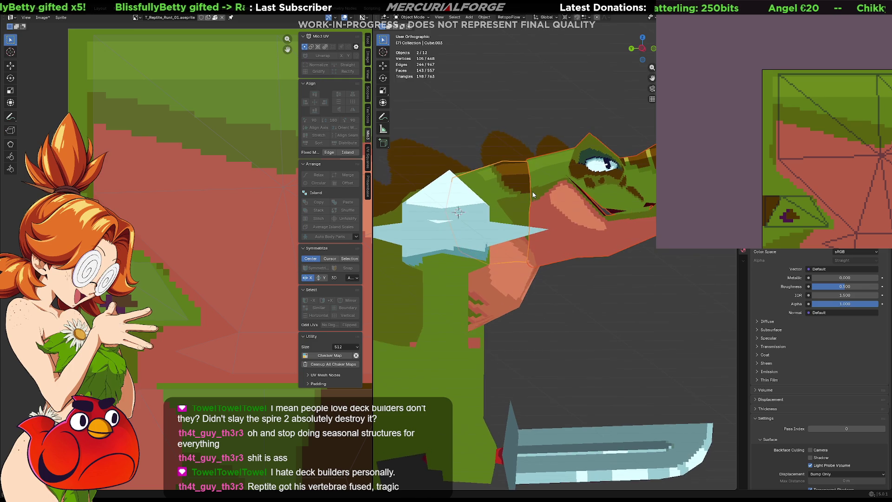
pyautogui.scroll(-3, 542, 243)
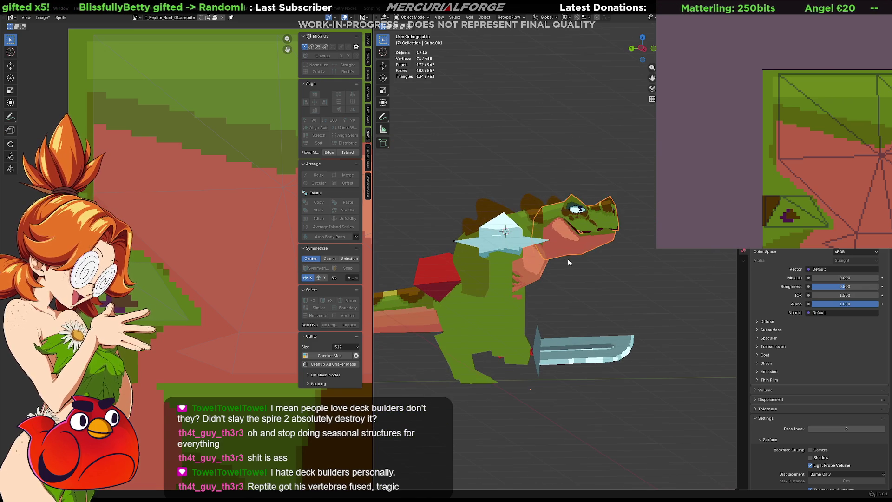
# - Tilt the head around X, undo it, then confirm a downward tilt and view the other side
pyautogui.click(579, 259)
pyautogui.press('r')
pyautogui.press('x')
pyautogui.click(544, 247)
pyautogui.hotkey('ctrl', 'z')
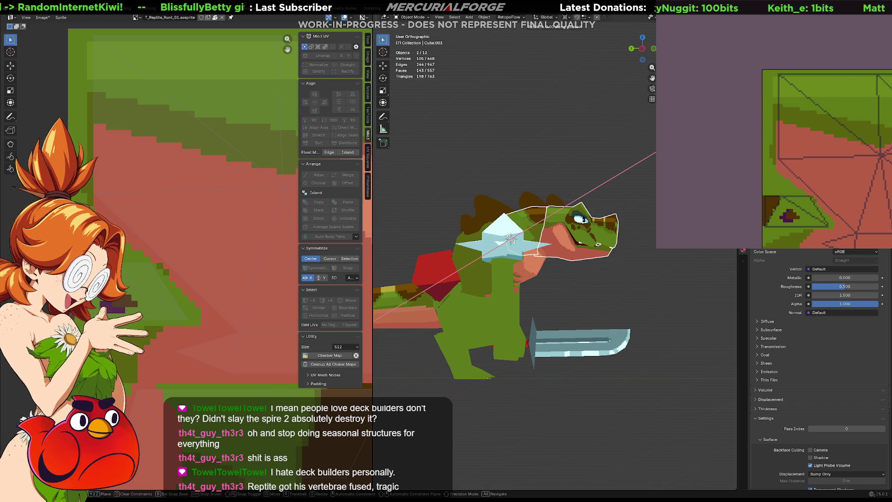
pyautogui.click(564, 261)
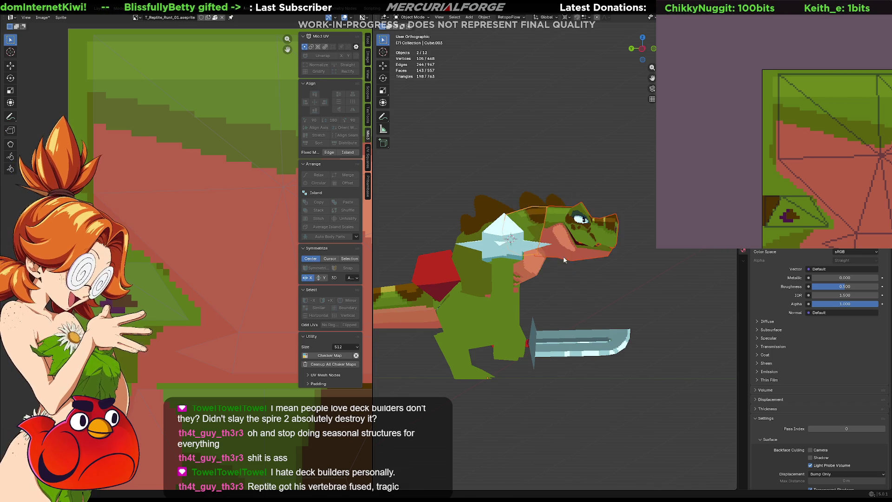
pyautogui.click(556, 347)
pyautogui.moveTo(556, 346); pyautogui.dragTo(632, 255, button='middle')
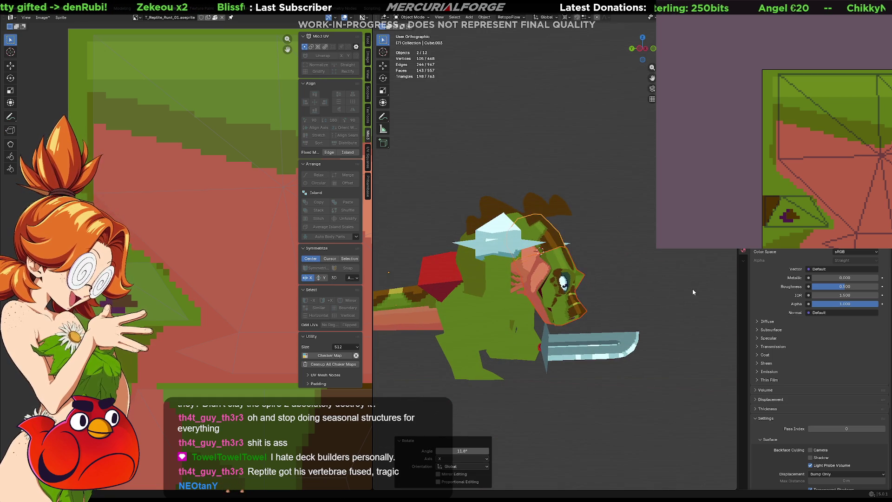
# - Rotate the head again, then add a second object and dismiss its context menu
pyautogui.press('r')
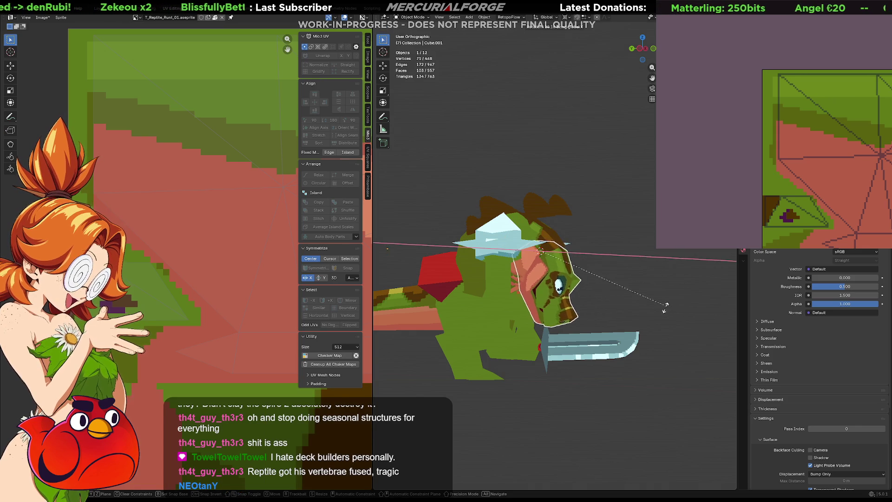
pyautogui.click(629, 312)
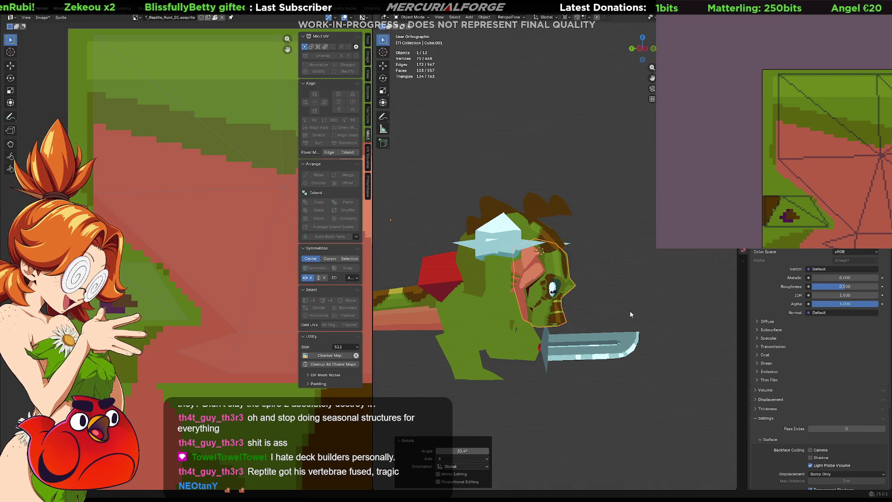
pyautogui.moveTo(627, 284)
pyautogui.mouseDown(button='middle')
pyautogui.moveTo(500, 280)
pyautogui.moveTo(501, 292)
pyautogui.moveTo(640, 284)
pyautogui.moveTo(610, 273)
pyautogui.moveTo(625, 200)
pyautogui.moveTo(514, 245)
pyautogui.mouseUp(button='middle')
pyautogui.keyDown('shift'); pyautogui.click(611, 273); pyautogui.keyUp('shift')
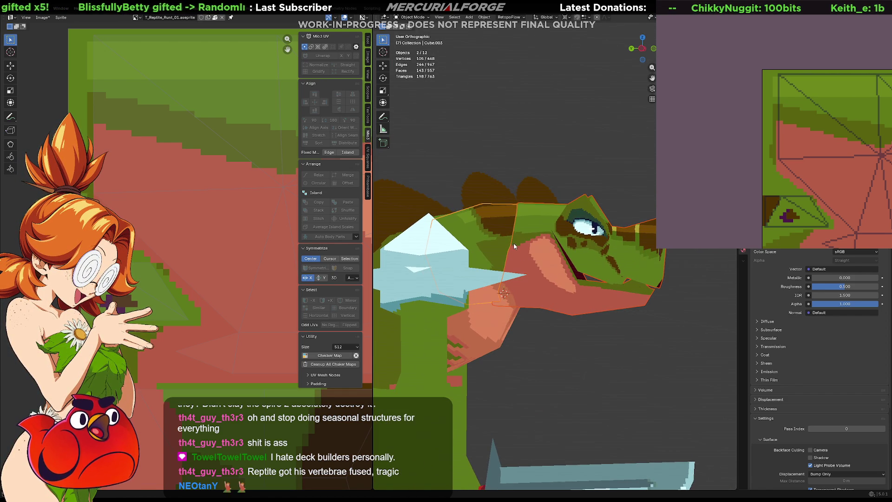
pyautogui.rightClick(514, 246)
pyautogui.press('Escape')
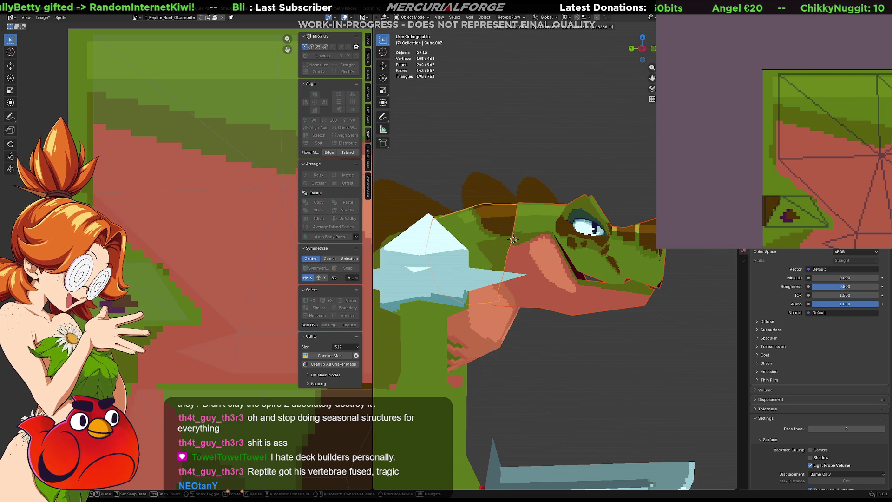
# - Rotate the head alone so it faces right, then show the model as wireframe
pyautogui.click(536, 231)
pyautogui.press('r')
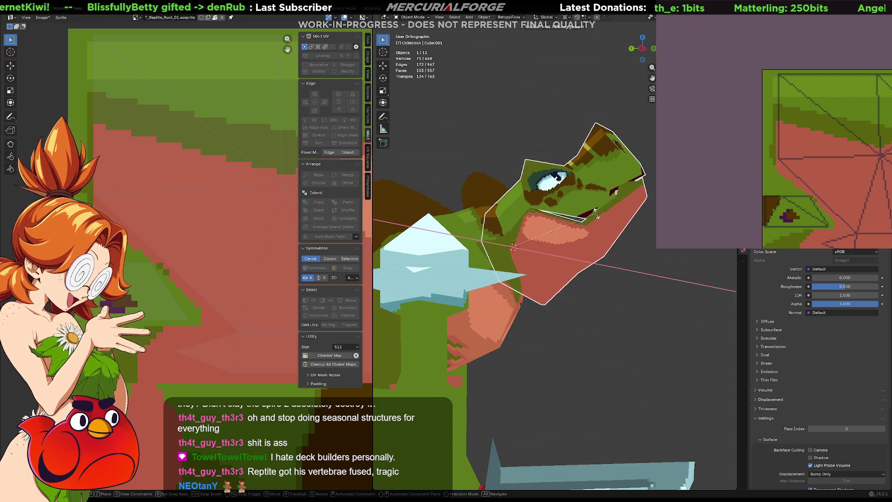
pyautogui.click(567, 311)
pyautogui.scroll(2, 564, 307)
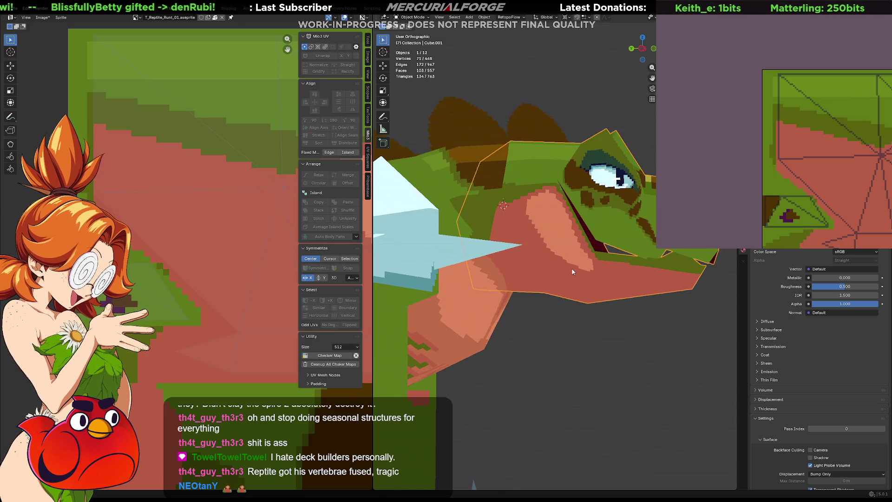
pyautogui.scroll(1, 573, 264)
pyautogui.moveTo(555, 263); pyautogui.dragTo(578, 257, button='middle')
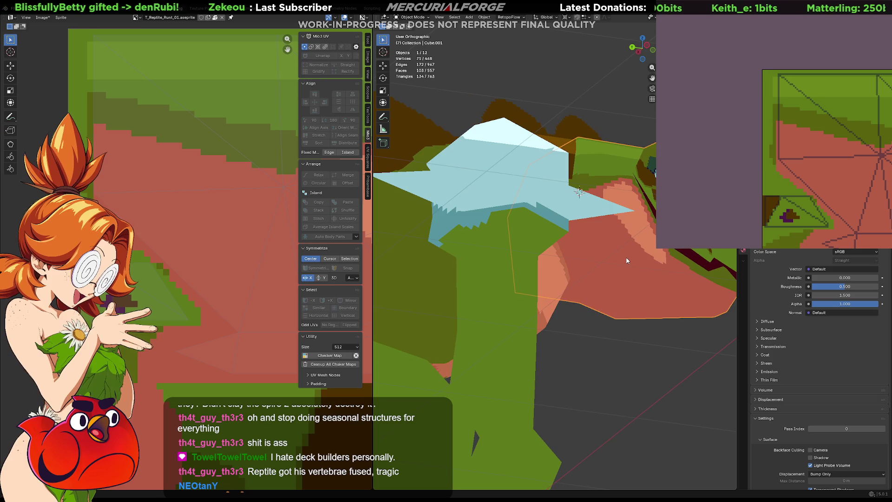
pyautogui.hotkey('shift', 'z')
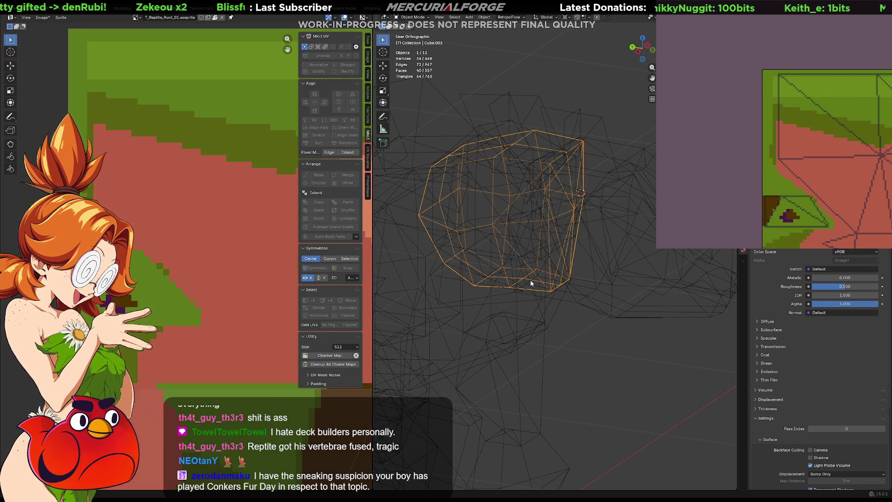
# - Bevel an edge of the head mesh in Edit Mode and check it in textured shading
pyautogui.press('Tab')
pyautogui.hotkey('alt', 'a')
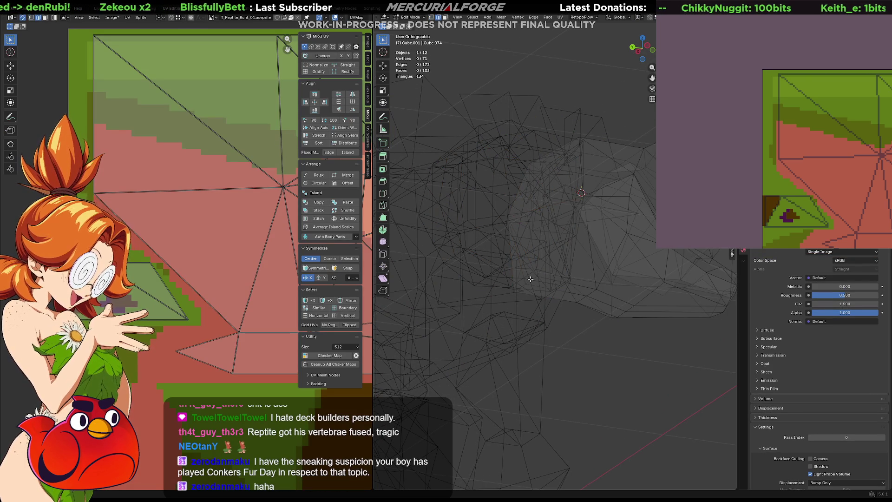
pyautogui.moveTo(588, 271); pyautogui.dragTo(571, 285, button='middle')
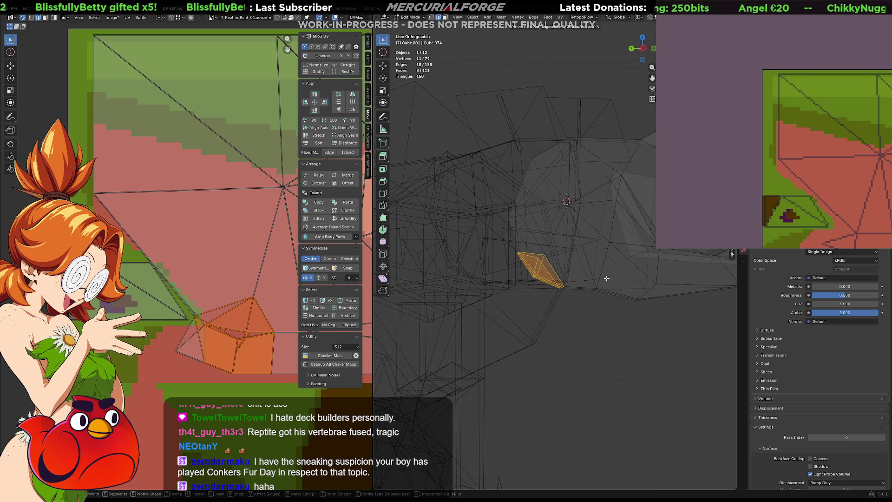
pyautogui.click(609, 279)
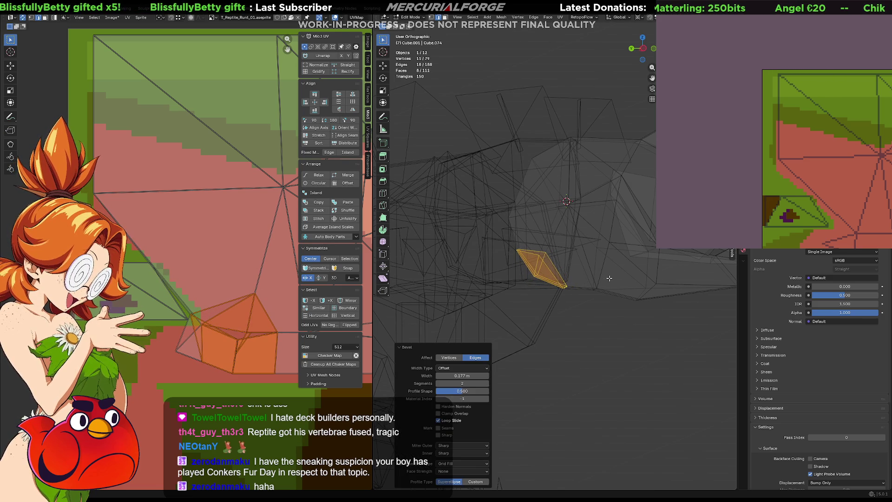
pyautogui.moveTo(608, 278); pyautogui.dragTo(572, 258, button='middle')
pyautogui.hotkey('shift', 'z')
pyautogui.moveTo(610, 281); pyautogui.dragTo(569, 260, button='middle')
pyautogui.hotkey('shift', 'z')
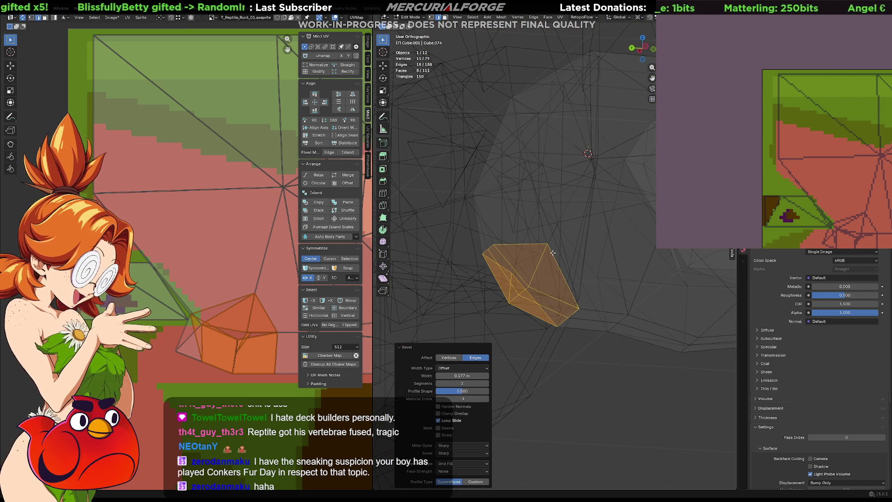
# - Merge two close vertex pairs At Last to tidy the head's shape
pyautogui.click(551, 243)
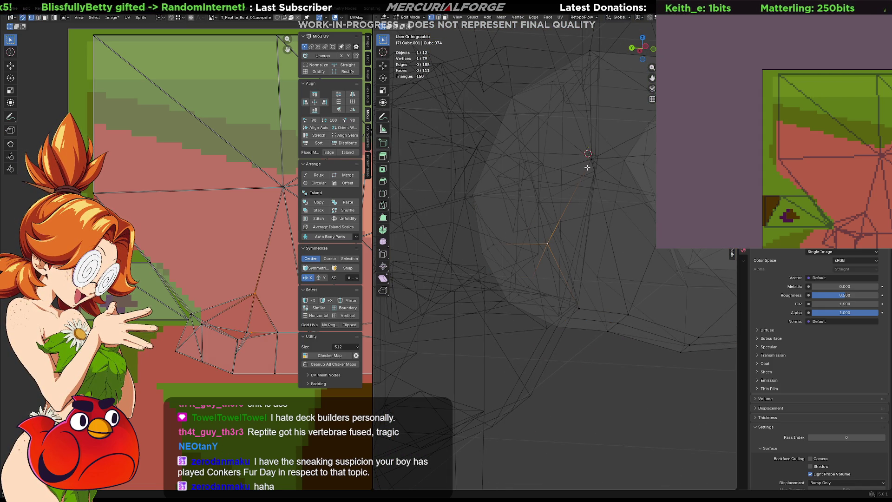
pyautogui.press('m')
pyautogui.click(565, 187)
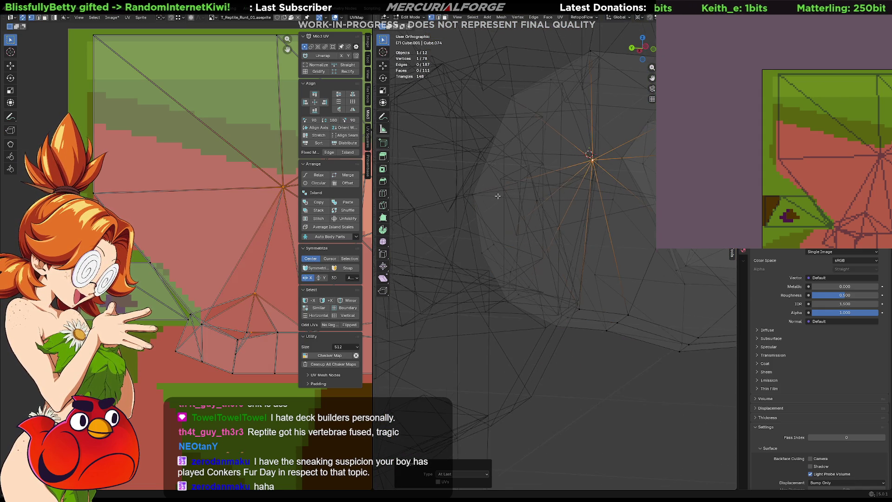
pyautogui.moveTo(498, 196); pyautogui.dragTo(628, 203, button='middle')
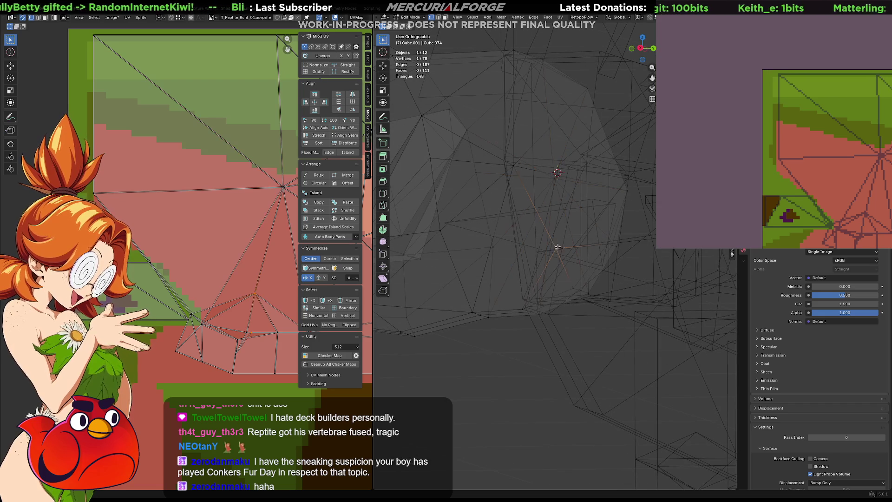
pyautogui.press('m')
pyautogui.click(513, 168)
pyautogui.moveTo(513, 168)
pyautogui.mouseDown(button='middle')
pyautogui.moveTo(479, 234)
pyautogui.moveTo(611, 305)
pyautogui.moveTo(593, 295)
pyautogui.mouseUp(button='middle')
# - Back in Object Mode with textured shading, re-tilt the head around X and confirm
pyautogui.press('Tab')
pyautogui.click(594, 295)
pyautogui.click(570, 262)
pyautogui.hotkey('shift', 'z')
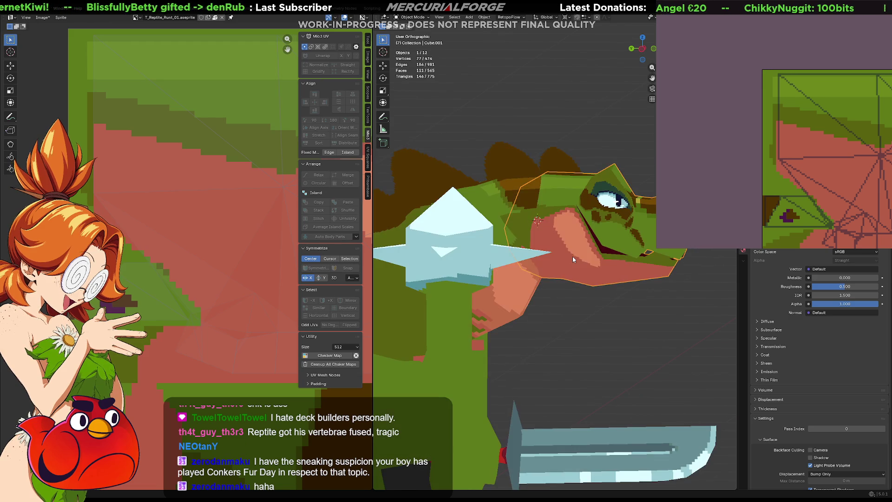
pyautogui.press('r')
pyautogui.press('x')
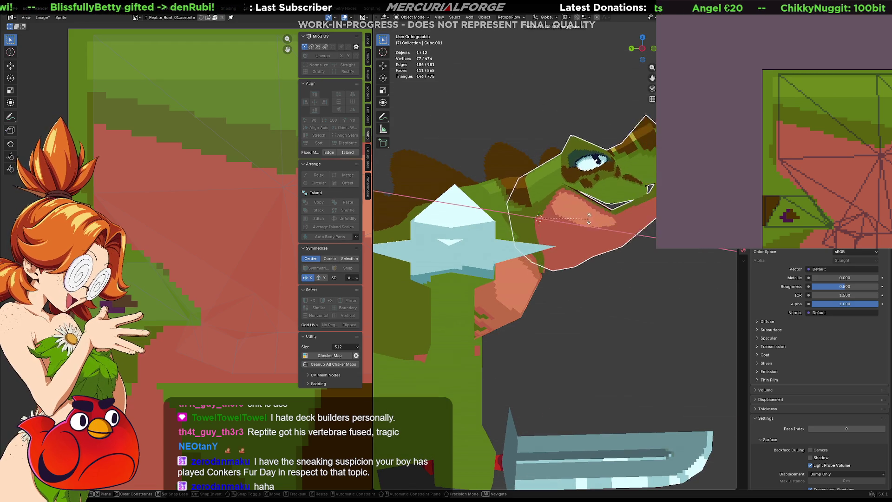
pyautogui.click(586, 201)
# - Orbit around the reptile, eye and sword to inspect the reworked head
pyautogui.moveTo(593, 297)
pyautogui.mouseDown(button='middle')
pyautogui.moveTo(538, 295)
pyautogui.moveTo(508, 320)
pyautogui.mouseUp(button='middle')
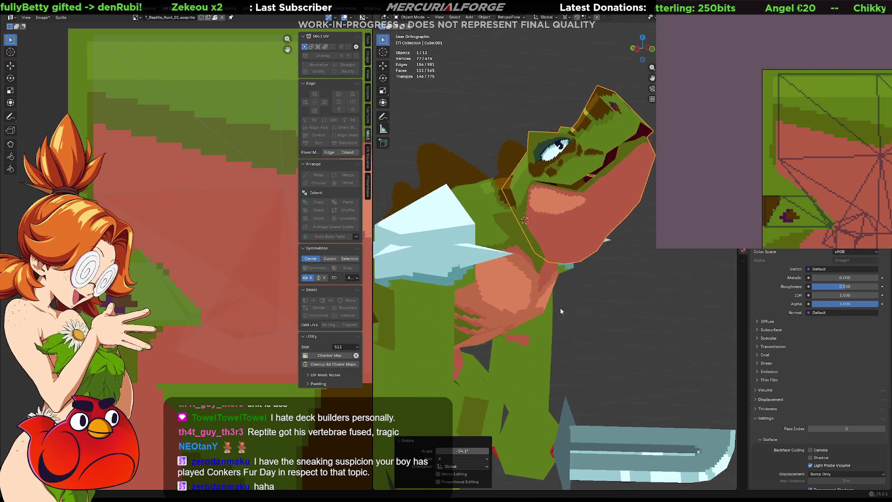
pyautogui.scroll(2, 512, 330)
pyautogui.scroll(2, 514, 332)
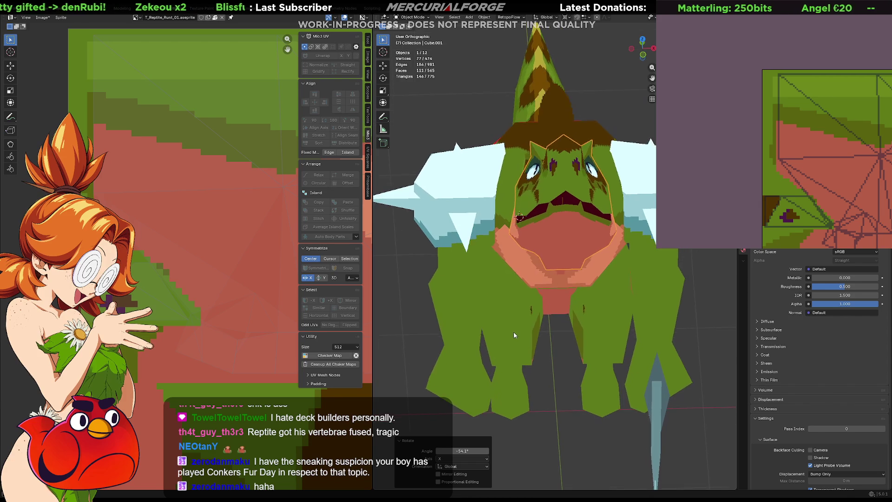
pyautogui.scroll(2, 514, 332)
pyautogui.scroll(3, 573, 185)
pyautogui.moveTo(572, 186)
pyautogui.mouseDown(button='middle')
pyautogui.moveTo(576, 200)
pyautogui.moveTo(551, 237)
pyautogui.moveTo(510, 278)
pyautogui.moveTo(533, 254)
pyautogui.mouseUp(button='middle')
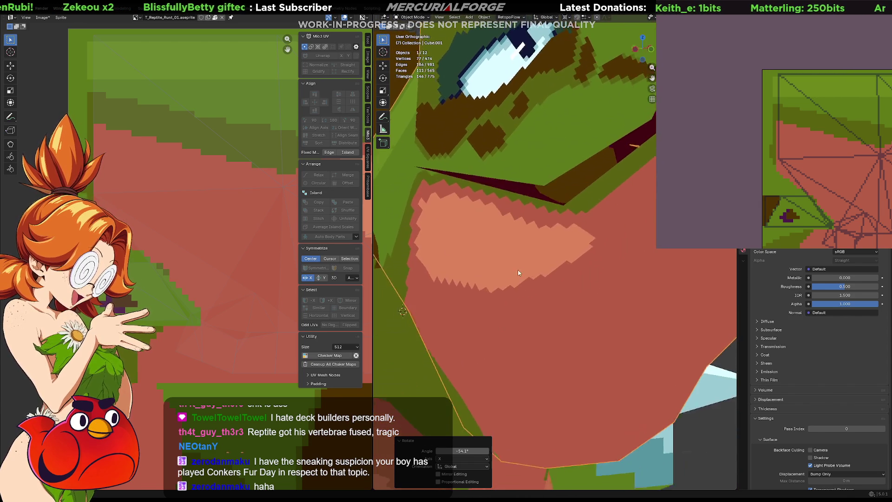
pyautogui.scroll(-3, 534, 254)
pyautogui.moveTo(535, 249)
pyautogui.mouseDown(button='middle')
pyautogui.moveTo(572, 263)
pyautogui.moveTo(543, 276)
pyautogui.mouseUp(button='middle')
pyautogui.scroll(2, 544, 240)
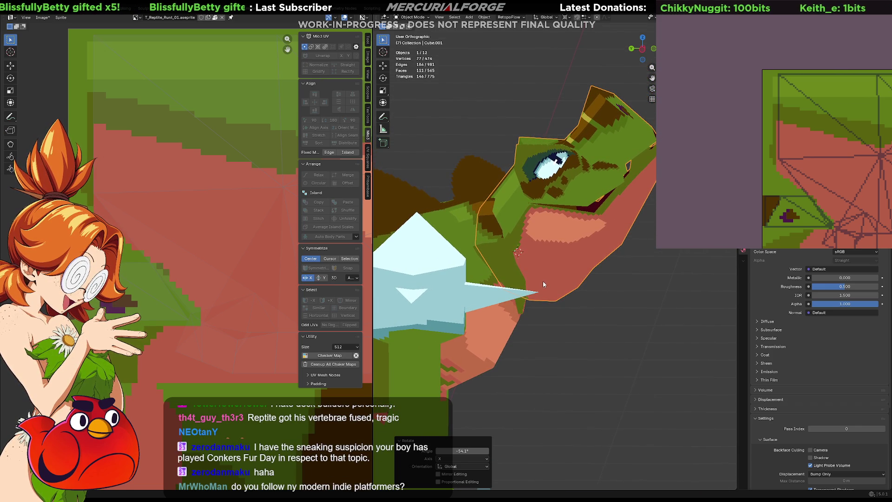
pyautogui.moveTo(543, 282)
pyautogui.mouseDown(button='middle')
pyautogui.moveTo(554, 237)
pyautogui.moveTo(545, 258)
pyautogui.moveTo(556, 269)
pyautogui.moveTo(380, 271)
pyautogui.moveTo(561, 276)
pyautogui.moveTo(546, 365)
pyautogui.moveTo(590, 319)
pyautogui.moveTo(650, 333)
pyautogui.moveTo(587, 305)
pyautogui.moveTo(566, 268)
pyautogui.moveTo(562, 362)
pyautogui.moveTo(474, 296)
pyautogui.moveTo(430, 270)
pyautogui.moveTo(410, 269)
pyautogui.moveTo(573, 275)
pyautogui.moveTo(548, 248)
pyautogui.moveTo(515, 279)
pyautogui.mouseUp(button='middle')
pyautogui.scroll(-4, 521, 270)
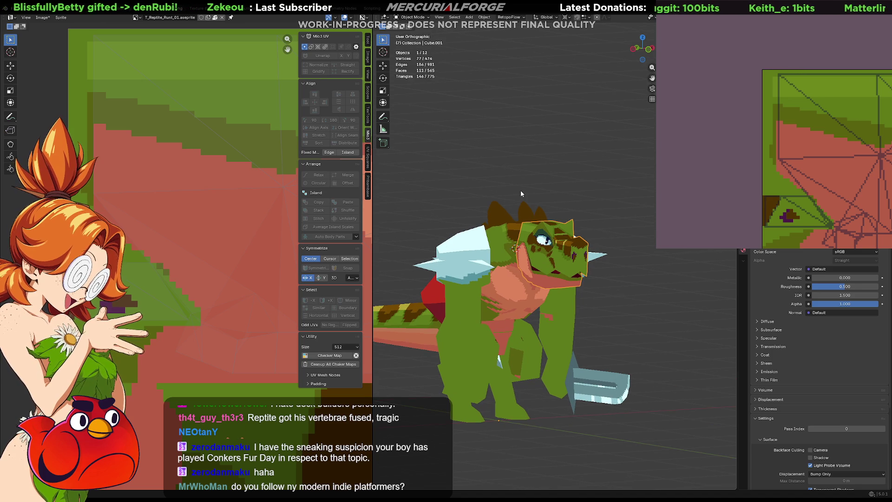
# - In perspective view, tilt the head upward and confirm the rotation
pyautogui.press('KP_5')
pyautogui.scroll(3, 515, 204)
pyautogui.moveTo(515, 205)
pyautogui.mouseDown(button='middle')
pyautogui.moveTo(561, 209)
pyautogui.moveTo(549, 234)
pyautogui.moveTo(558, 235)
pyautogui.mouseUp(button='middle')
pyautogui.press('r')
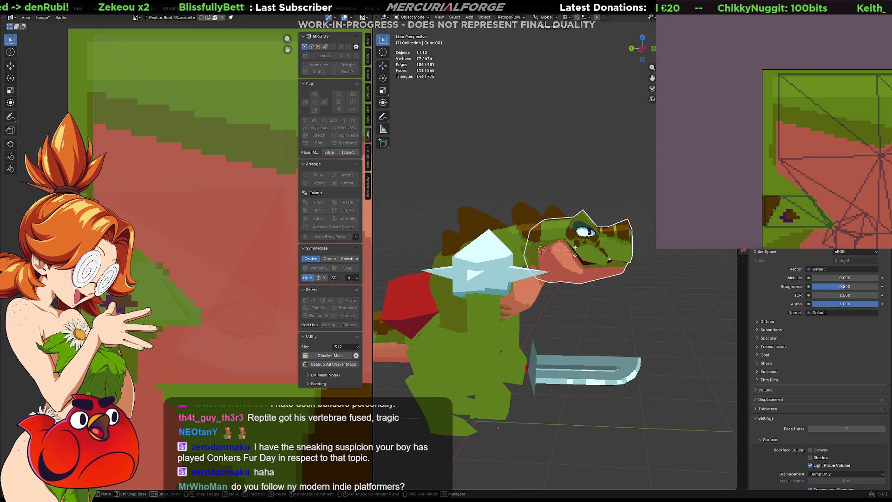
pyautogui.click(575, 255)
pyautogui.moveTo(560, 259)
pyautogui.mouseDown(button='middle')
pyautogui.moveTo(533, 295)
pyautogui.moveTo(552, 272)
pyautogui.moveTo(556, 292)
pyautogui.moveTo(604, 342)
pyautogui.mouseUp(button='middle')
pyautogui.scroll(3, 552, 272)
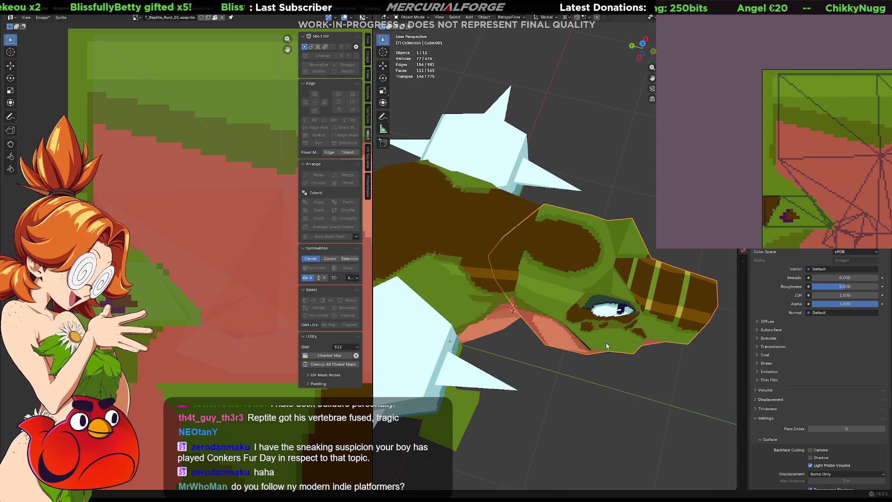
# - With the 3D cursor on the head top, turn the head around Z into its new pose
pyautogui.keyDown('shift'); pyautogui.rightClick(528, 233); pyautogui.keyUp('shift')
pyautogui.press('z')
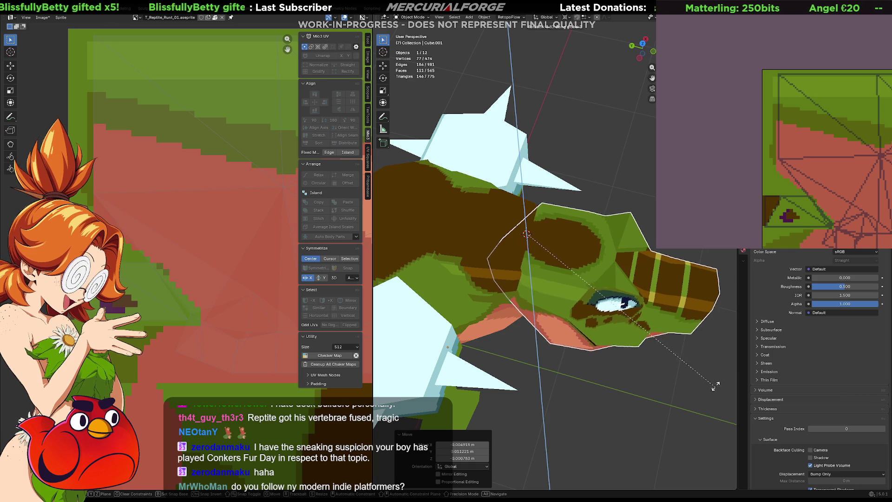
pyautogui.click(605, 200)
pyautogui.moveTo(606, 200)
pyautogui.mouseDown(button='middle')
pyautogui.moveTo(548, 258)
pyautogui.moveTo(599, 260)
pyautogui.moveTo(582, 249)
pyautogui.moveTo(566, 303)
pyautogui.moveTo(591, 253)
pyautogui.moveTo(624, 256)
pyautogui.moveTo(585, 248)
pyautogui.moveTo(580, 282)
pyautogui.mouseUp(button='middle')
# - Isolate the head in Local View and open its mesh for editing with no vertices selected
pyautogui.press('Tab')
pyautogui.press('Tab')
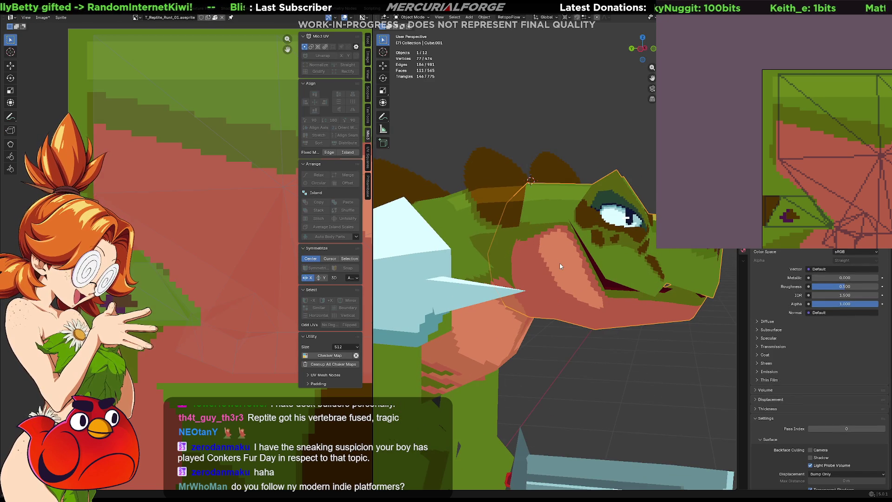
pyautogui.press('KP_Divide')
pyautogui.moveTo(519, 282)
pyautogui.mouseDown(button='middle')
pyautogui.moveTo(589, 282)
pyautogui.moveTo(612, 296)
pyautogui.moveTo(617, 271)
pyautogui.moveTo(543, 261)
pyautogui.moveTo(568, 257)
pyautogui.moveTo(532, 248)
pyautogui.mouseUp(button='middle')
pyautogui.press('Tab')
pyautogui.hotkey('alt', 'a')
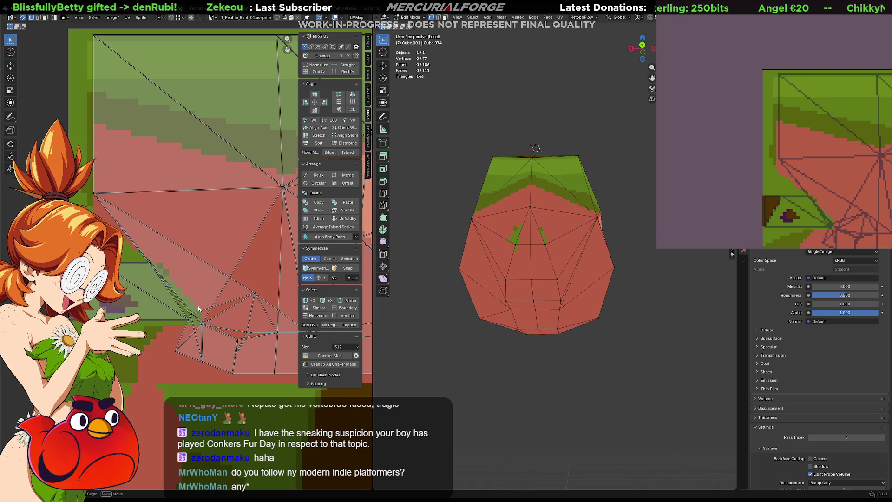
# - Move a UV vertex and then a group of UV vertices of the head to new spots
pyautogui.click(190, 315)
pyautogui.press('g')
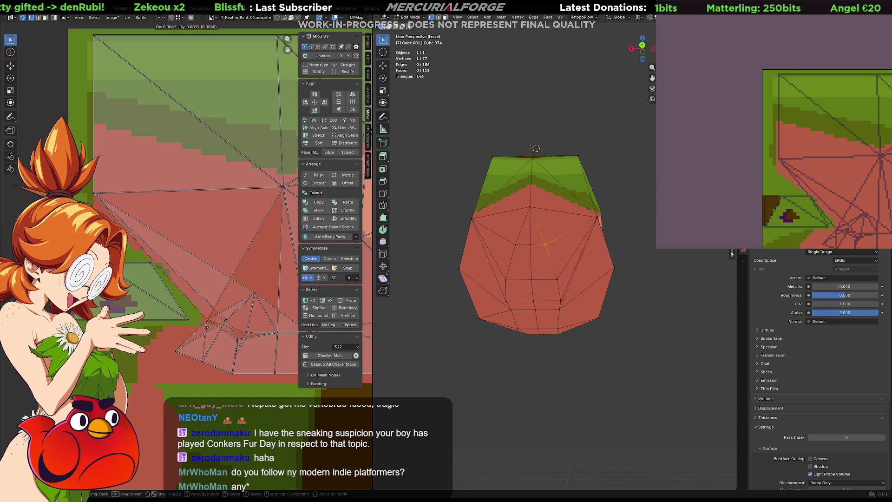
pyautogui.click(224, 330)
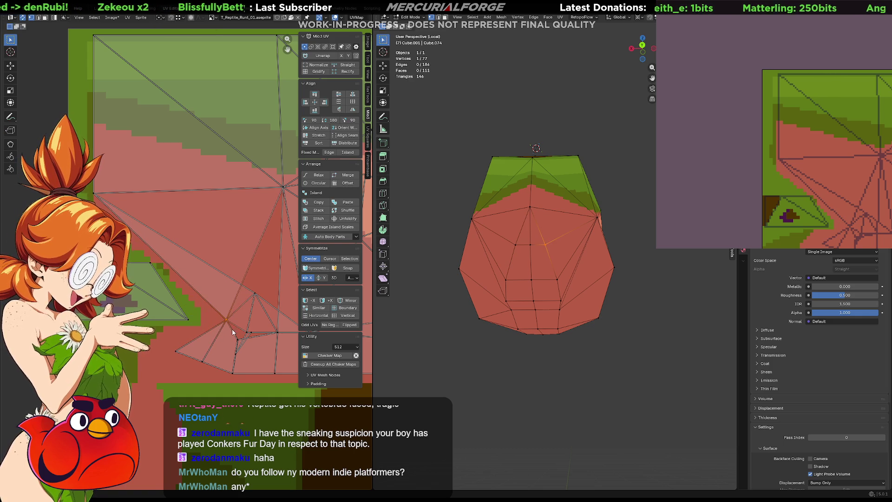
pyautogui.click(233, 335)
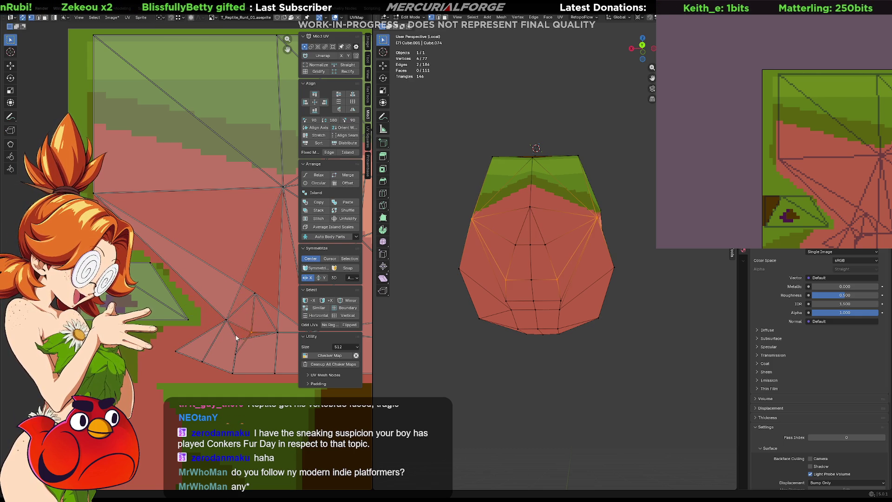
pyautogui.press('g')
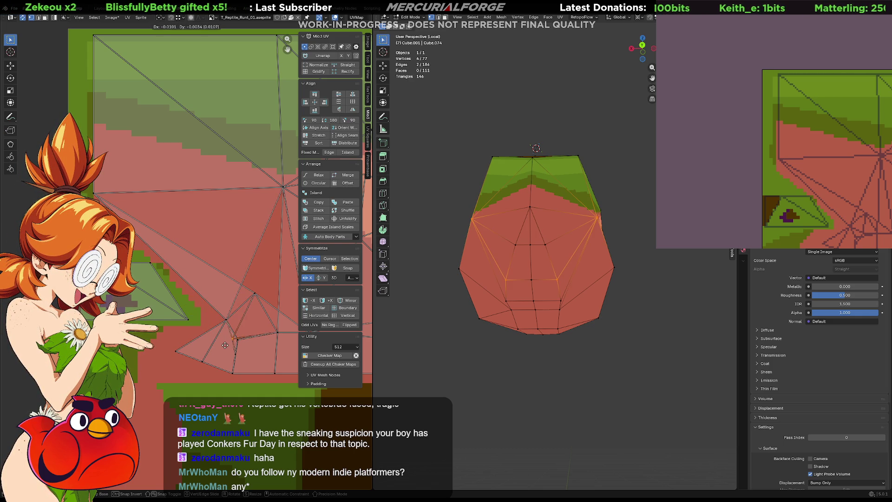
pyautogui.click(224, 343)
# - Reposition two more UV points across the face, then return to Object Mode
pyautogui.press('g')
pyautogui.click(222, 338)
pyautogui.press('g')
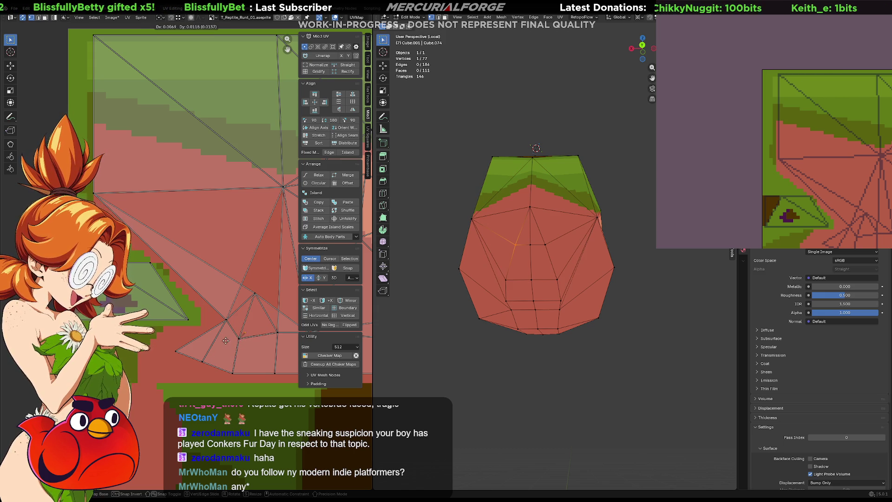
pyautogui.click(234, 300)
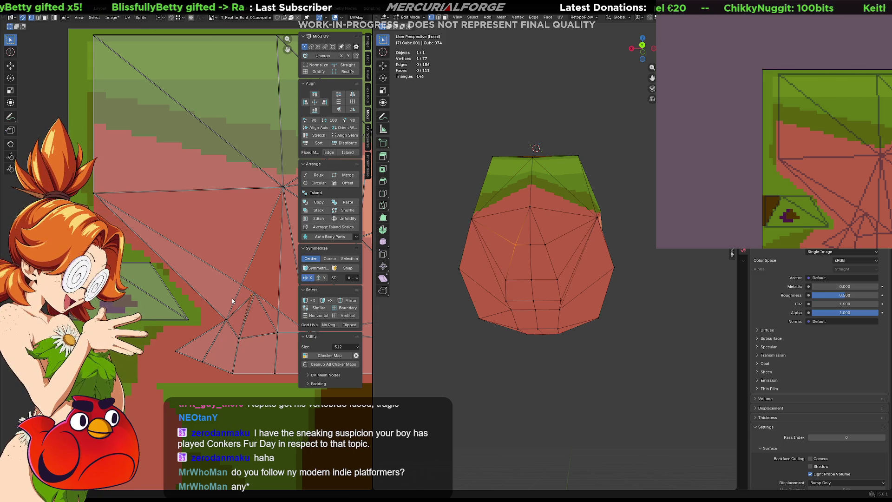
pyautogui.keyDown('shift'); pyautogui.click(249, 299); pyautogui.keyUp('shift')
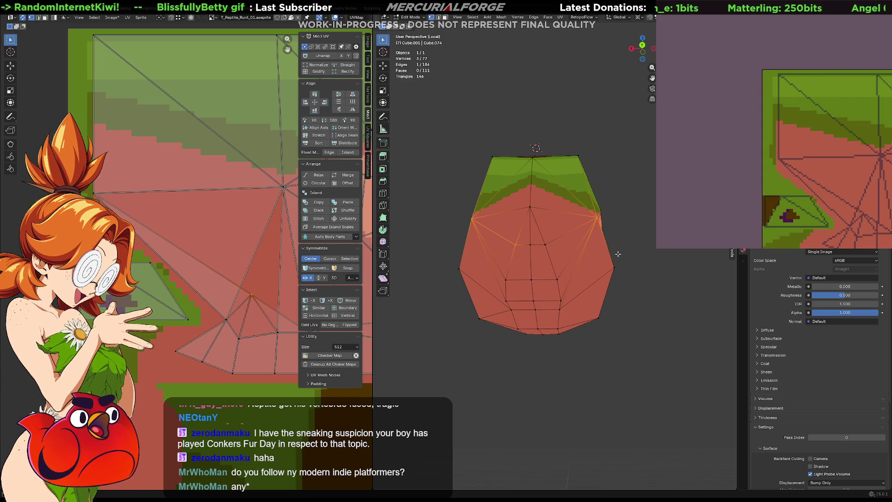
pyautogui.press('Tab')
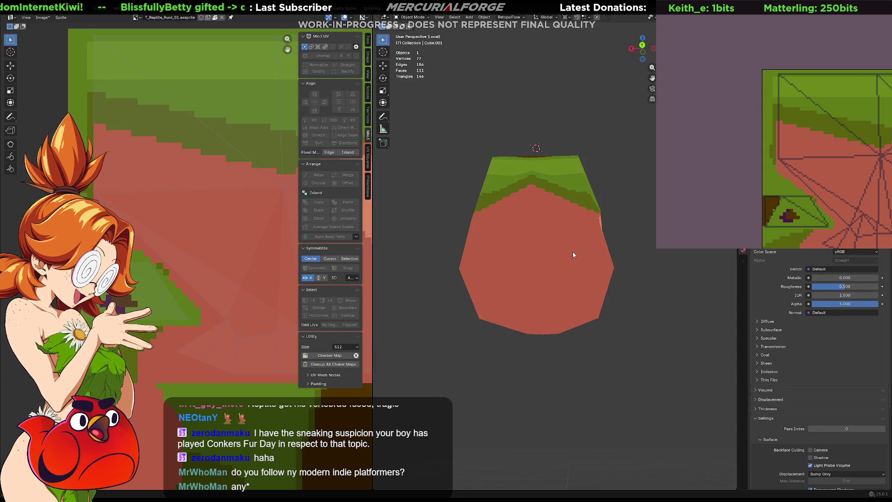
# - Look over the head texture from several angles, deselect it and leave Local View
pyautogui.moveTo(576, 264)
pyautogui.mouseDown(button='middle')
pyautogui.moveTo(518, 296)
pyautogui.moveTo(542, 326)
pyautogui.mouseUp(button='middle')
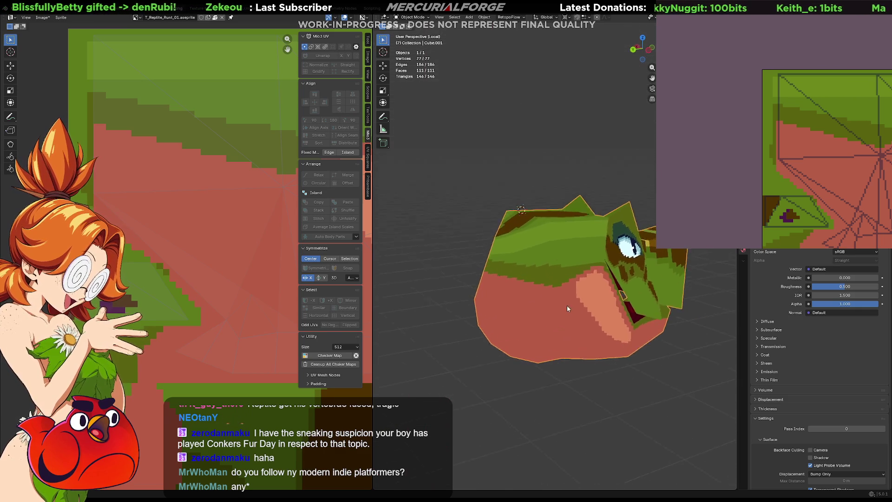
pyautogui.moveTo(542, 326)
pyautogui.mouseDown(button='middle')
pyautogui.moveTo(562, 312)
pyautogui.moveTo(539, 300)
pyautogui.mouseUp(button='middle')
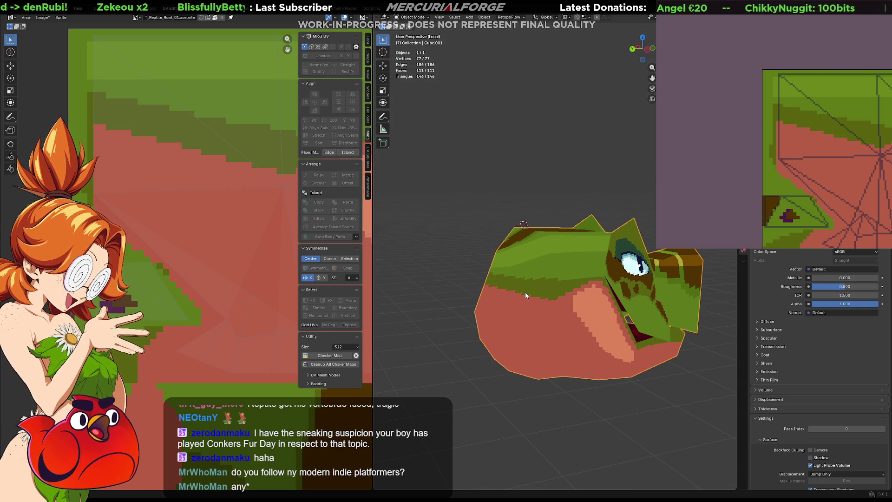
pyautogui.moveTo(843, 115); pyautogui.dragTo(807, 161, button='middle')
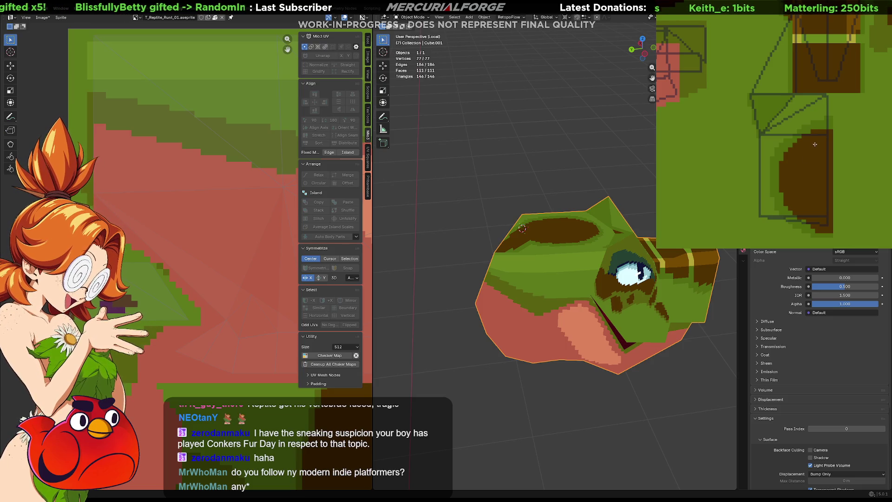
pyautogui.scroll(-2, 816, 141)
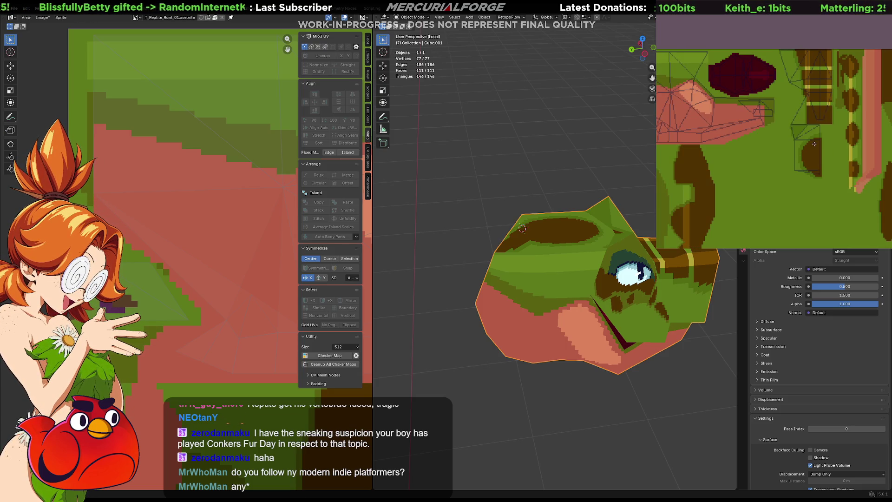
pyautogui.scroll(-1, 805, 142)
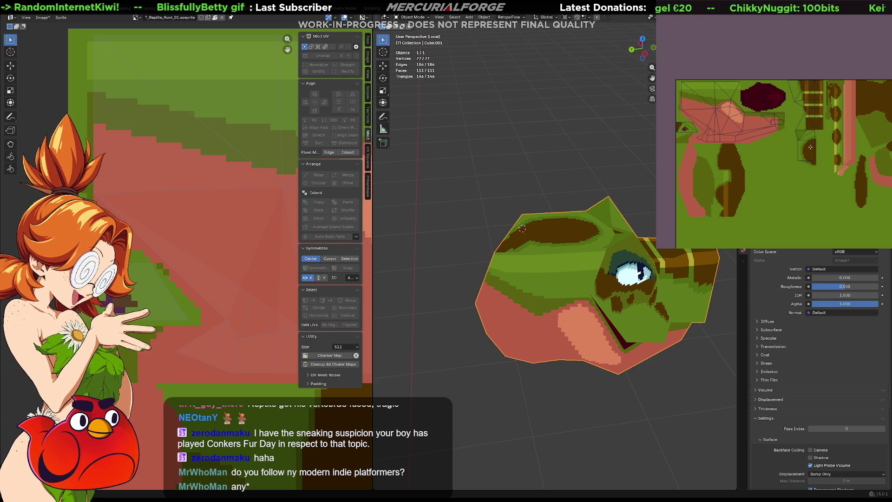
pyautogui.scroll(1, 810, 147)
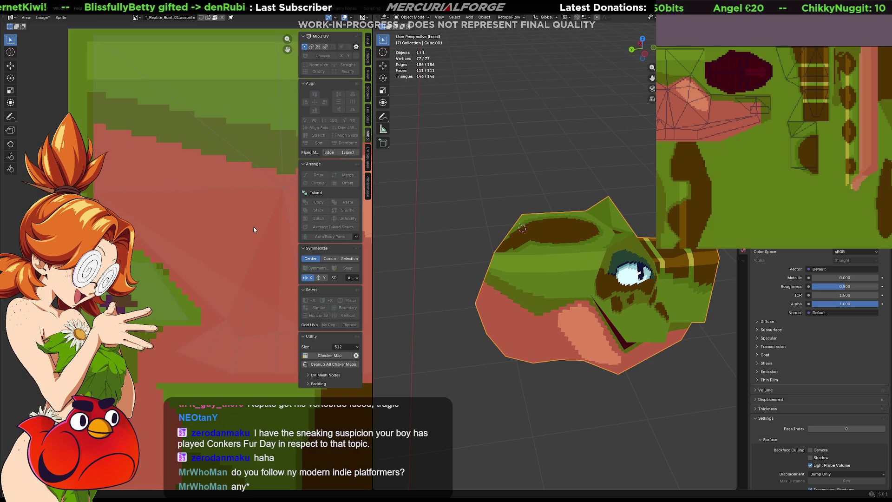
pyautogui.click(484, 117)
pyautogui.press('KP_Divide')
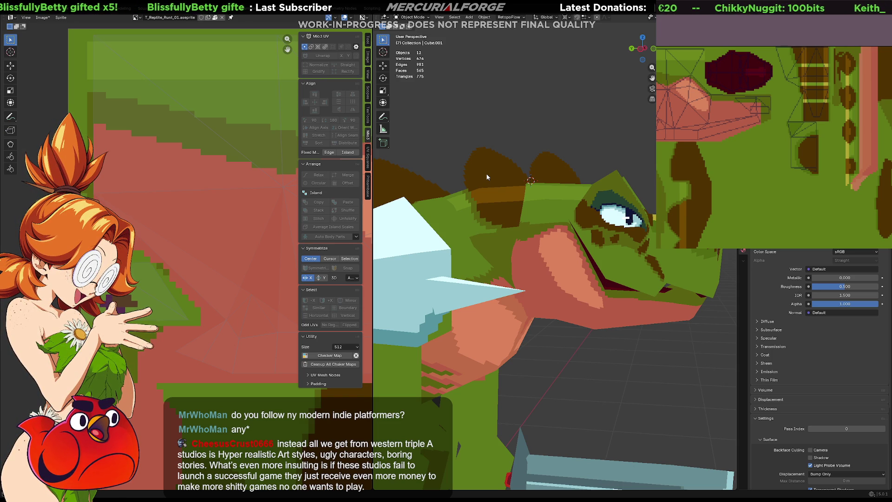
# - Fill the texture's top strip with brown, toggling undo and redo to compare, keeping brown
pyautogui.moveTo(487, 177); pyautogui.dragTo(493, 153, button='middle')
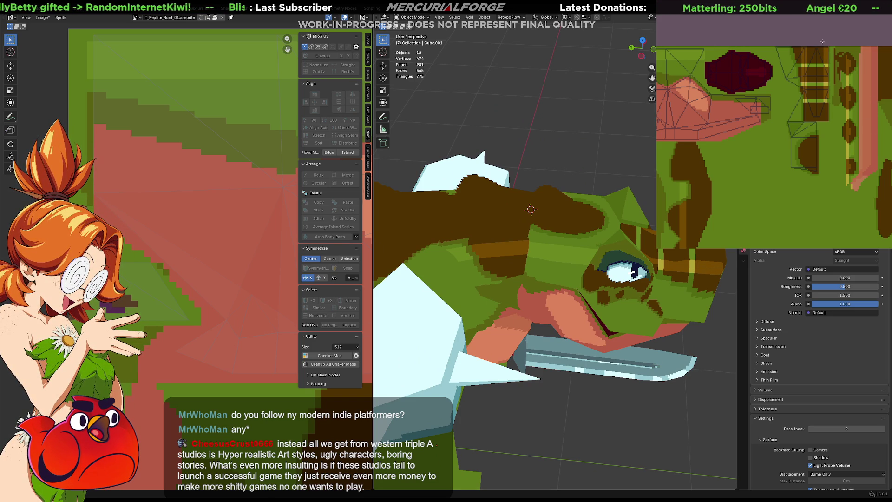
pyautogui.moveTo(810, 70); pyautogui.dragTo(746, 110)
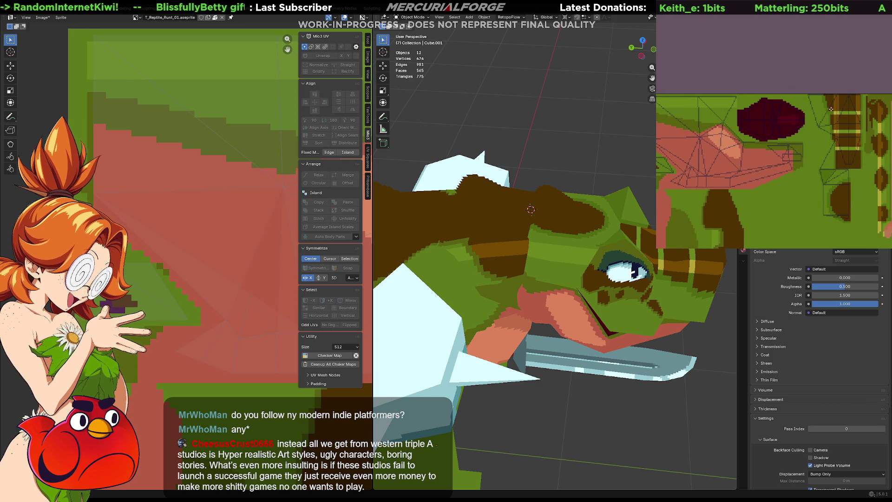
pyautogui.hscroll(-3, 838, 107)
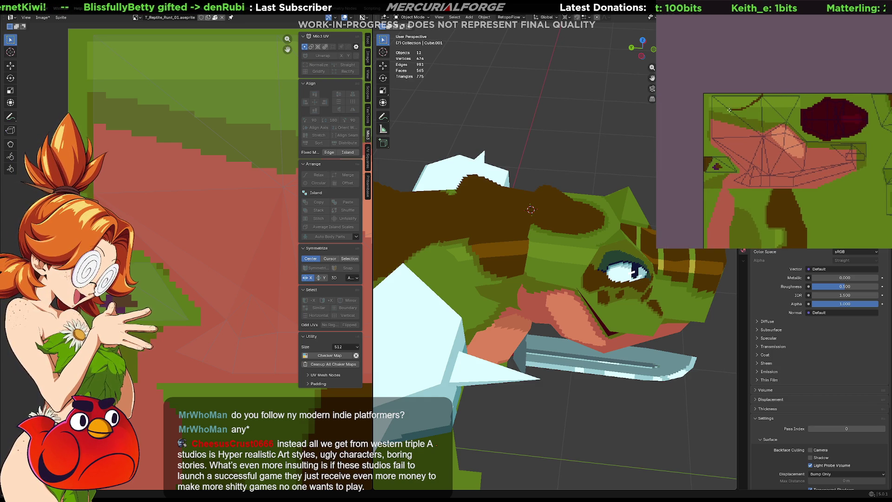
pyautogui.click(746, 94)
pyautogui.hotkey('ctrl', 'z')
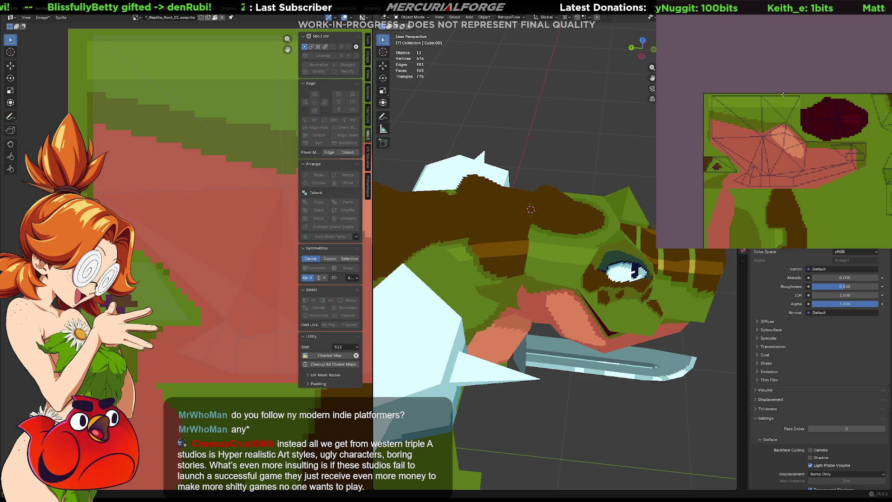
pyautogui.hotkey('ctrl', 'z')
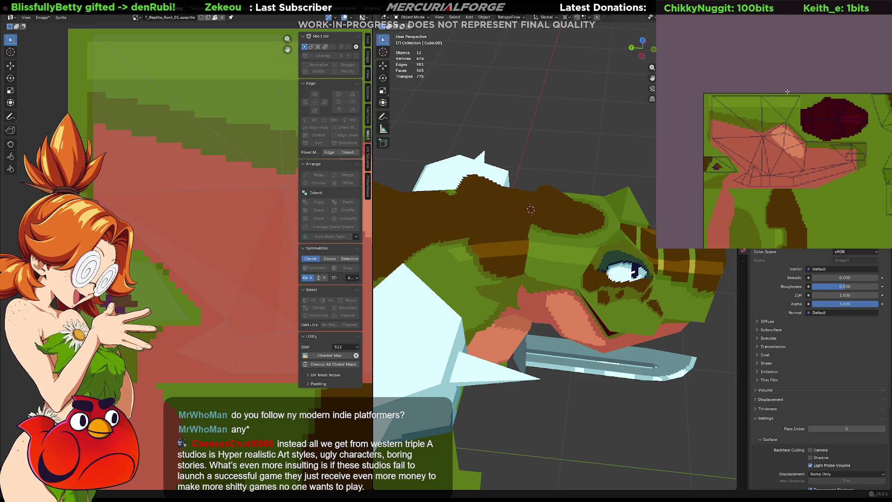
pyautogui.hotkey('ctrl', 'y')
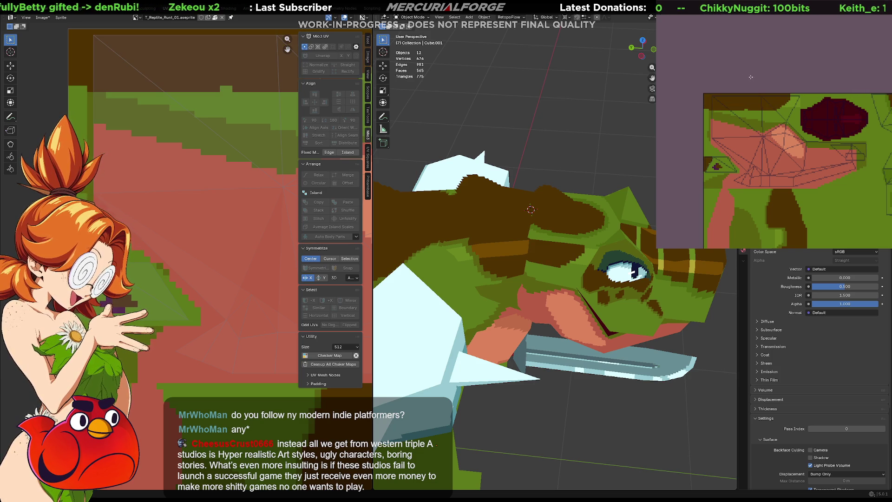
pyautogui.hotkey('ctrl', 'z')
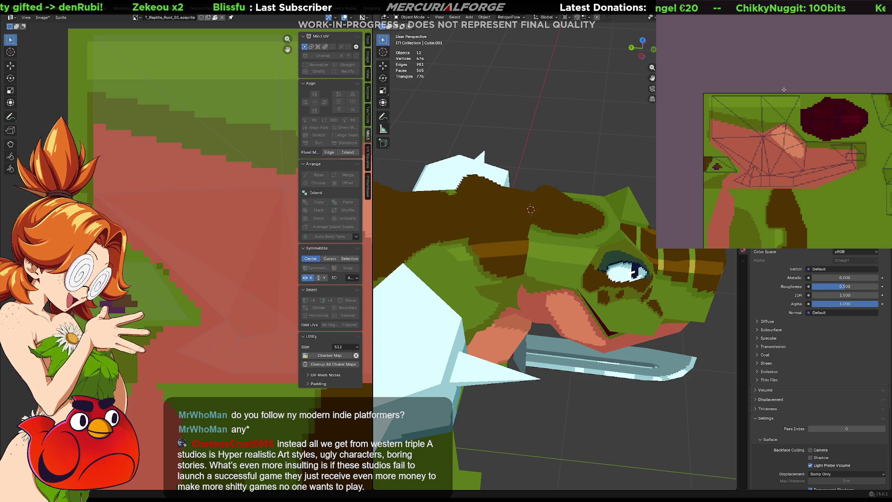
pyautogui.hotkey('ctrl', 'y')
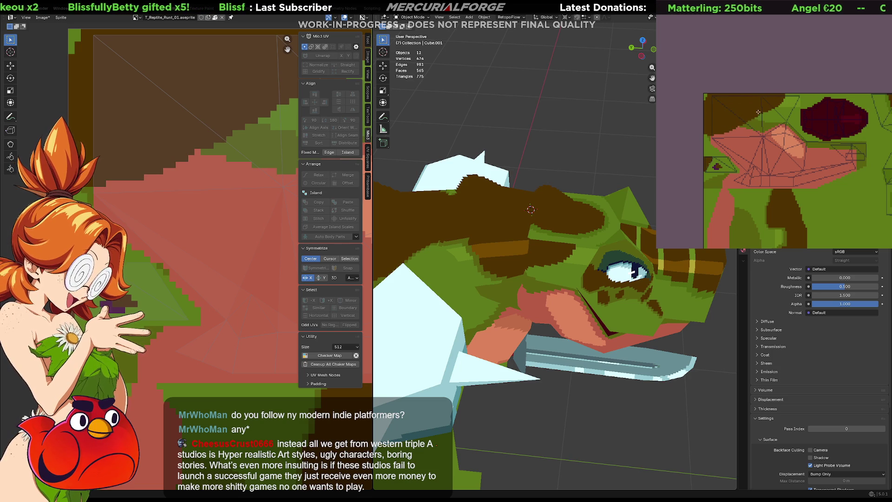
pyautogui.moveTo(520, 265)
pyautogui.mouseDown(button='middle')
pyautogui.moveTo(513, 231)
pyautogui.moveTo(503, 252)
pyautogui.moveTo(518, 230)
pyautogui.moveTo(514, 240)
pyautogui.mouseUp(button='middle')
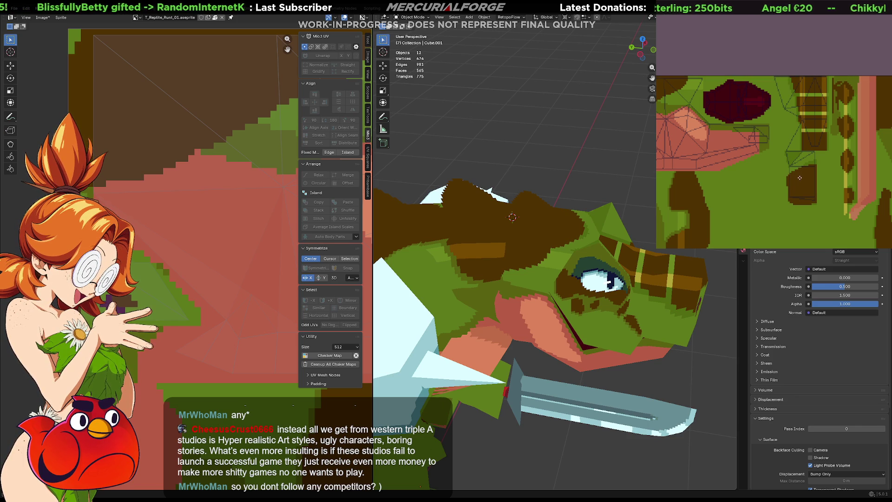
pyautogui.moveTo(686, 63); pyautogui.dragTo(744, 98, button='middle')
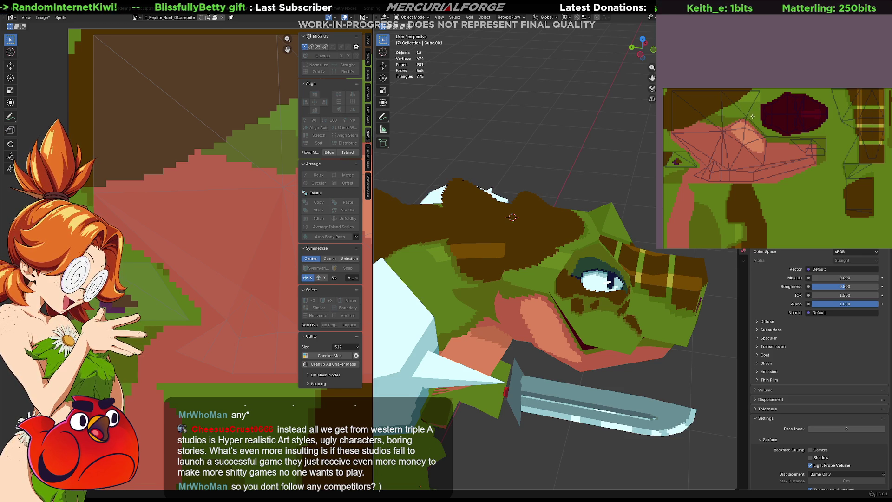
pyautogui.moveTo(548, 283)
pyautogui.mouseDown(button='middle')
pyautogui.moveTo(597, 226)
pyautogui.moveTo(514, 255)
pyautogui.mouseUp(button='middle')
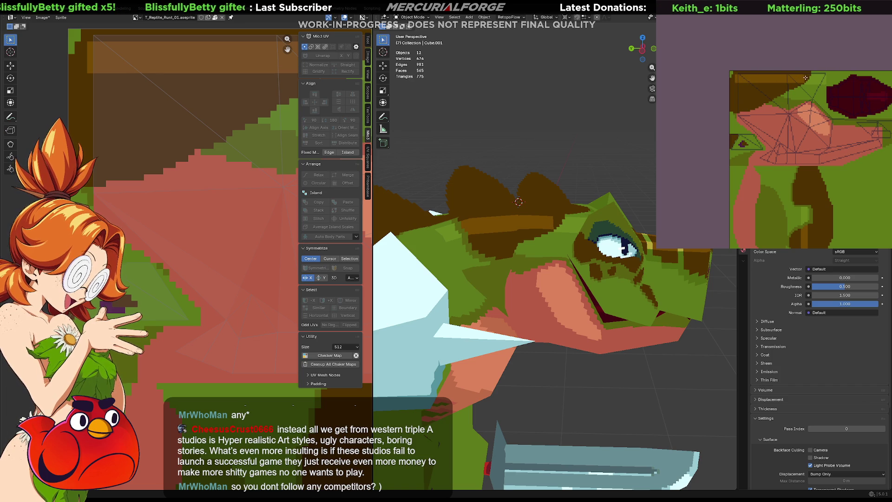
pyautogui.scroll(3, 804, 78)
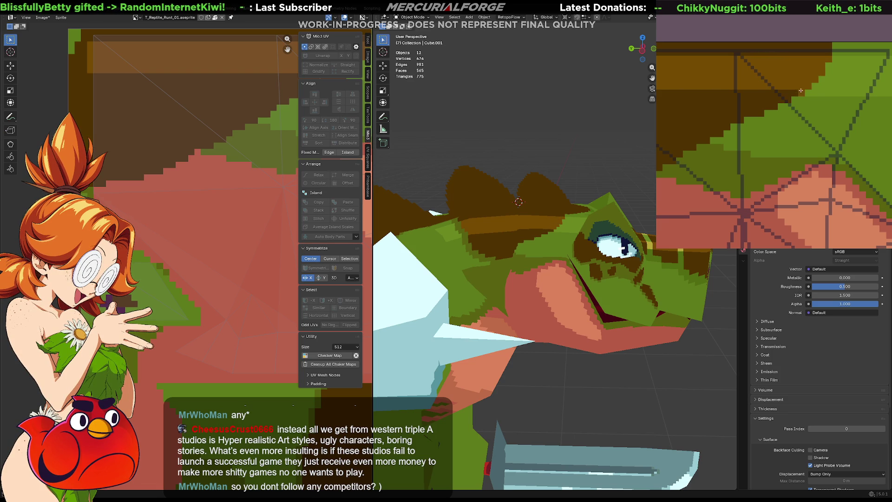
pyautogui.scroll(-2, 850, 141)
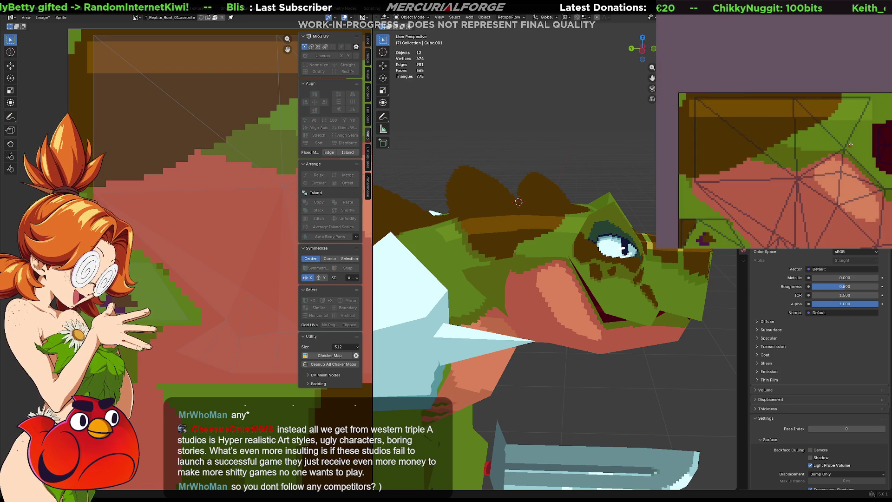
pyautogui.scroll(-2, 861, 147)
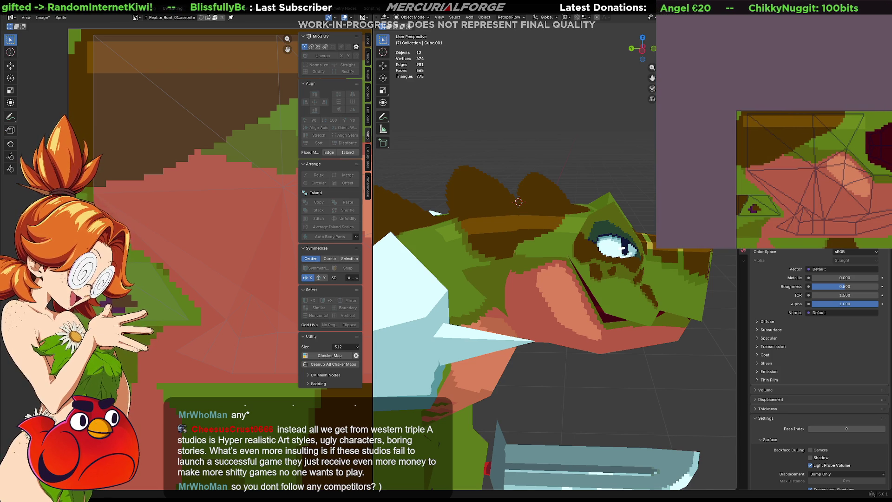
pyautogui.moveTo(558, 265); pyautogui.dragTo(565, 264, button='middle')
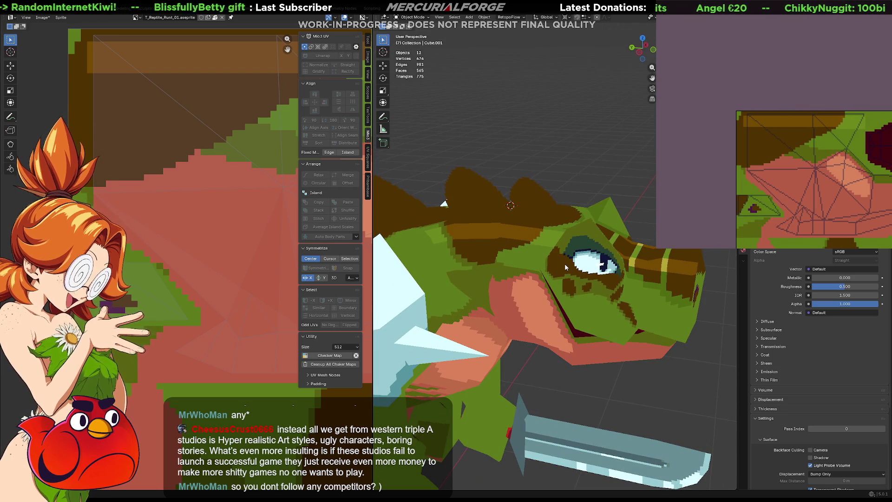
# - Rotate the head around Z and confirm, then view the whole character front-left
pyautogui.click(566, 264)
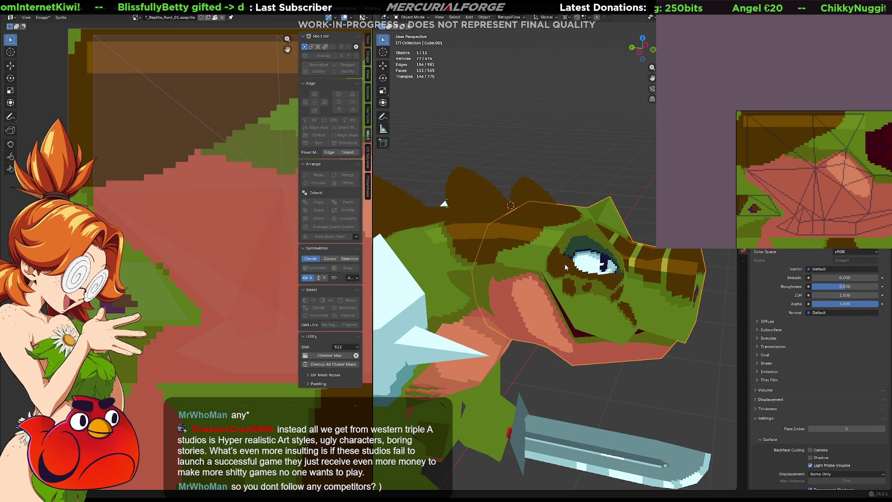
pyautogui.press('r')
pyautogui.press('z')
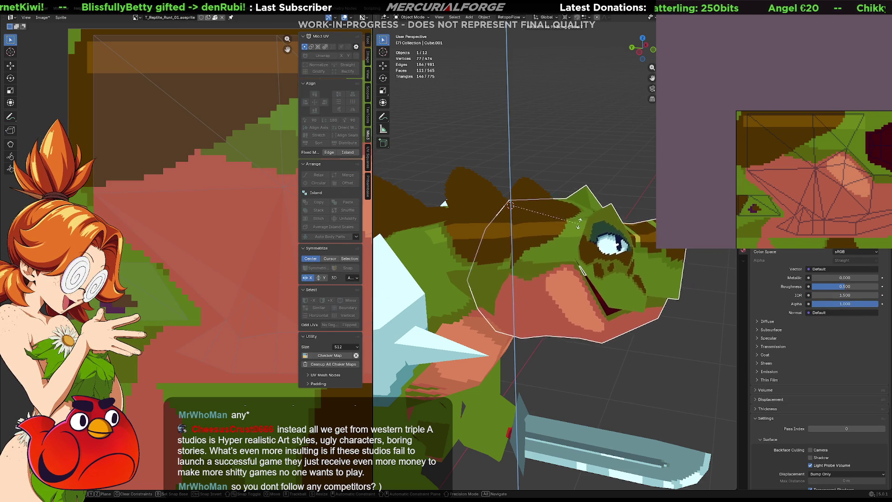
pyautogui.click(607, 184)
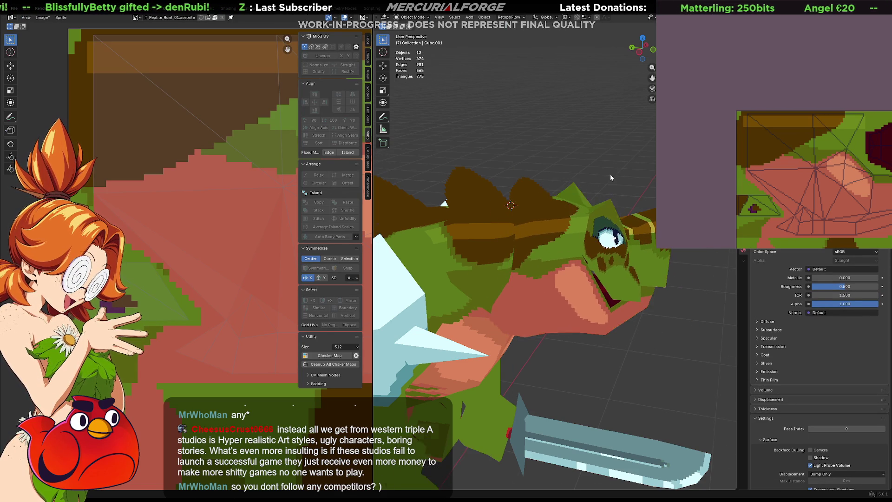
pyautogui.scroll(-5, 611, 176)
pyautogui.moveTo(572, 279)
pyautogui.mouseDown(button='middle')
pyautogui.moveTo(401, 279)
pyautogui.moveTo(591, 264)
pyautogui.mouseUp(button='middle')
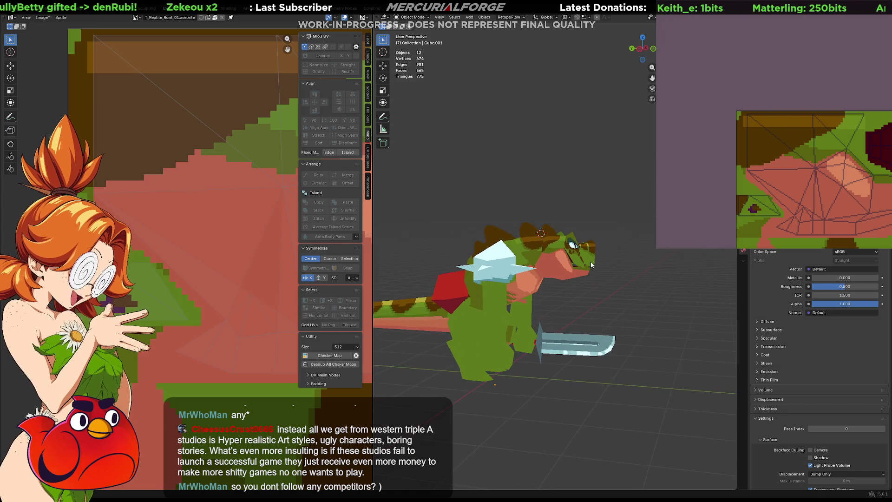
pyautogui.scroll(2, 591, 262)
pyautogui.scroll(1, 591, 261)
pyautogui.scroll(2, 577, 283)
# - Clear the head's rotation with Alt+R so it sits level, then deselect it
pyautogui.click(578, 290)
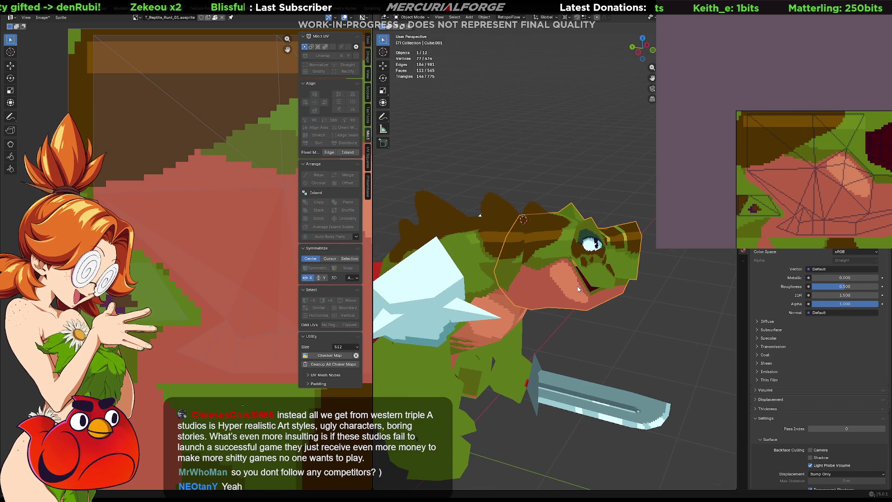
pyautogui.hotkey('alt', 'r')
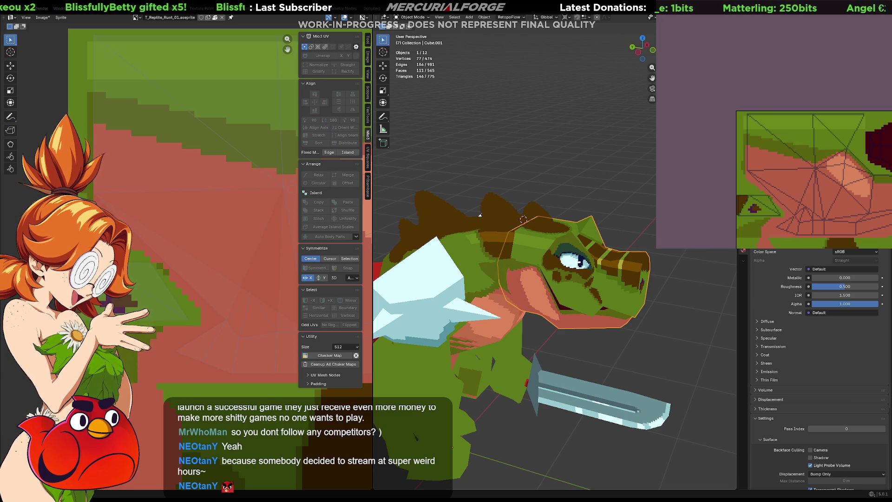
pyautogui.click(605, 199)
# - Paint a dark vertical stroke on the head's texture, then select the reptile head
pyautogui.moveTo(605, 199); pyautogui.dragTo(556, 216, button='middle')
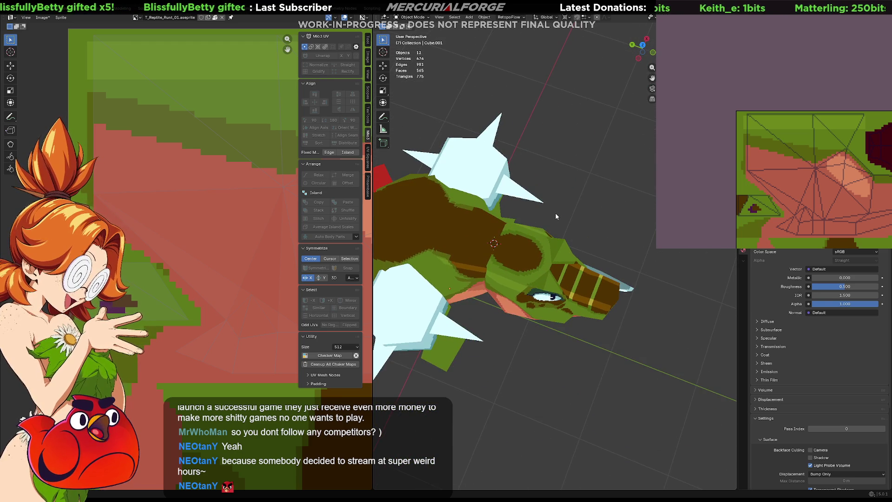
pyautogui.scroll(3, 819, 144)
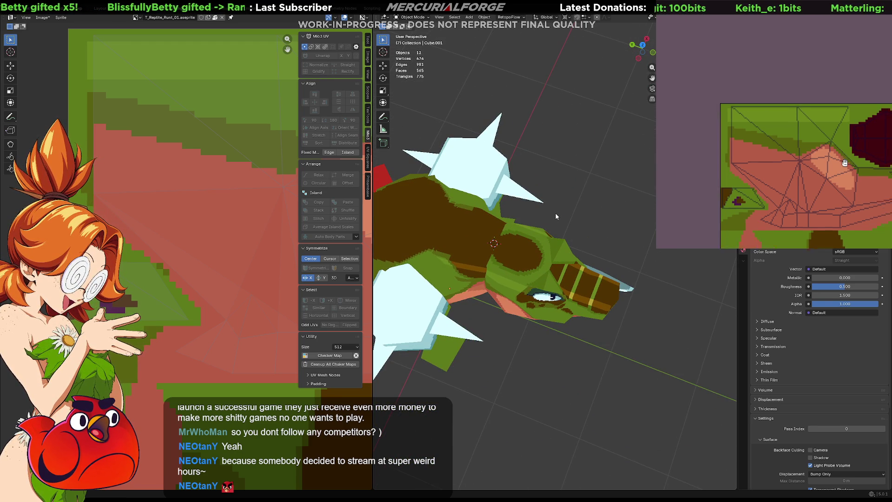
pyautogui.moveTo(819, 144)
pyautogui.mouseDown()
pyautogui.moveTo(809, 131)
pyautogui.moveTo(827, 125)
pyautogui.mouseUp()
pyautogui.moveTo(816, 159)
pyautogui.mouseDown()
pyautogui.moveTo(821, 195)
pyautogui.moveTo(821, 173)
pyautogui.mouseUp()
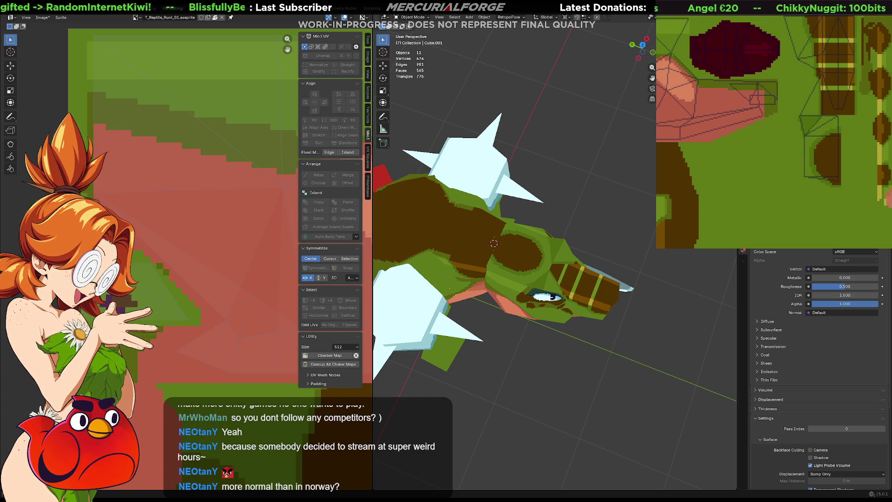
pyautogui.click(543, 258)
# - Isolate the head in local view and fill the top-left texture area dark brown after two undone attempts
pyautogui.press('KP_Divide')
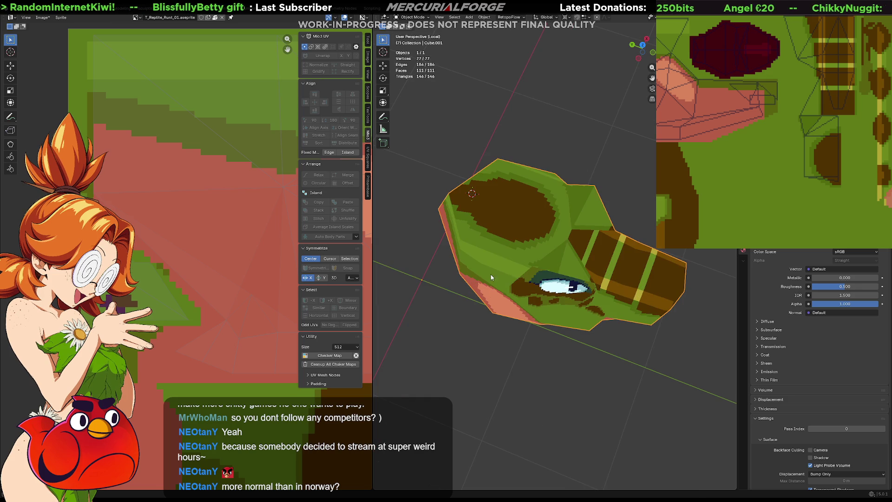
pyautogui.moveTo(506, 272)
pyautogui.mouseDown(button='middle')
pyautogui.moveTo(556, 237)
pyautogui.moveTo(543, 267)
pyautogui.mouseUp(button='middle')
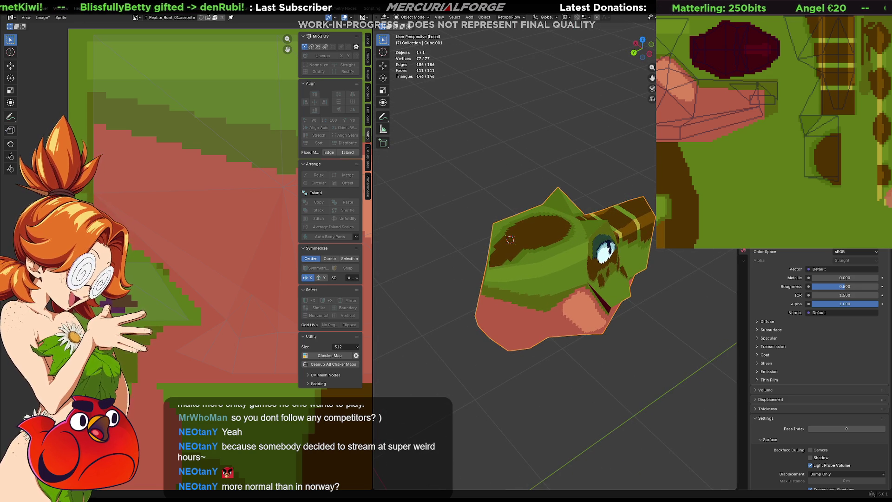
pyautogui.moveTo(694, 110); pyautogui.dragTo(832, 158, button='middle')
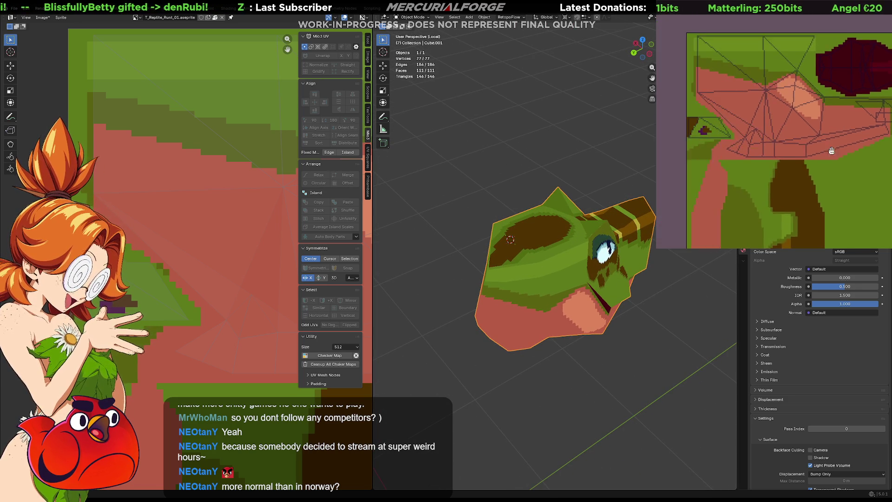
pyautogui.click(747, 70)
pyautogui.hotkey('ctrl', 'z')
pyautogui.moveTo(749, 63); pyautogui.dragTo(732, 69)
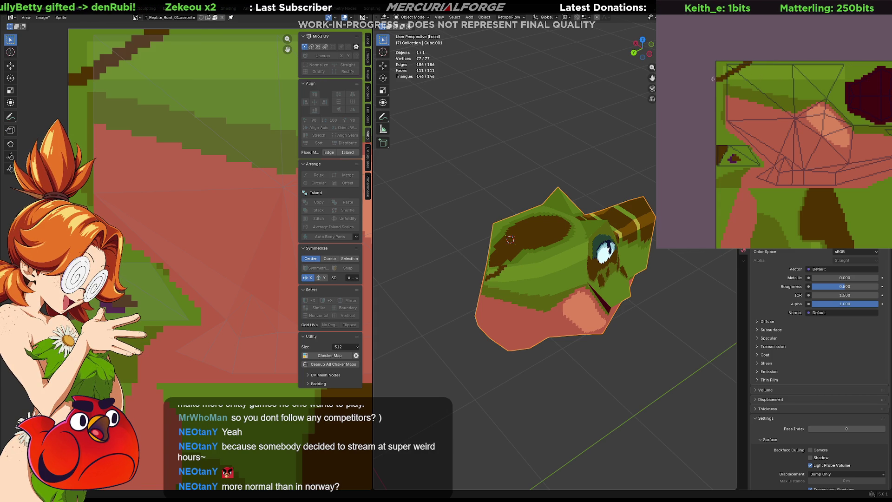
pyautogui.hotkey('ctrl', 'z')
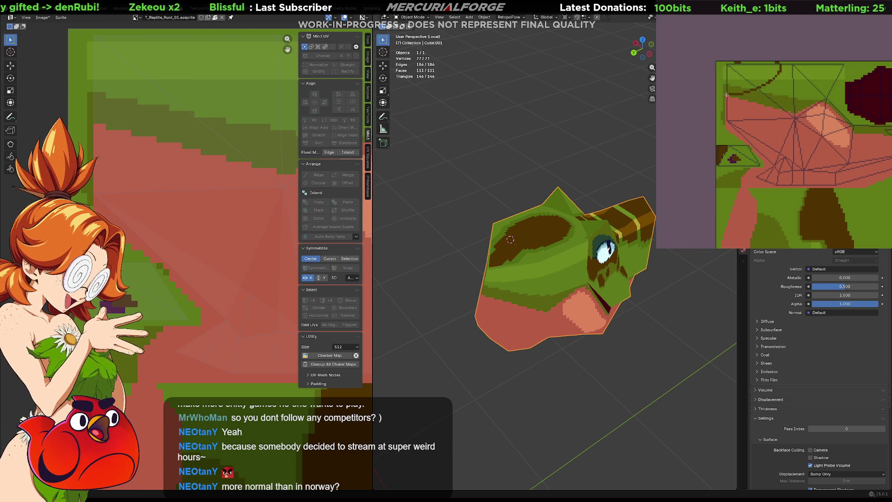
pyautogui.click(746, 69)
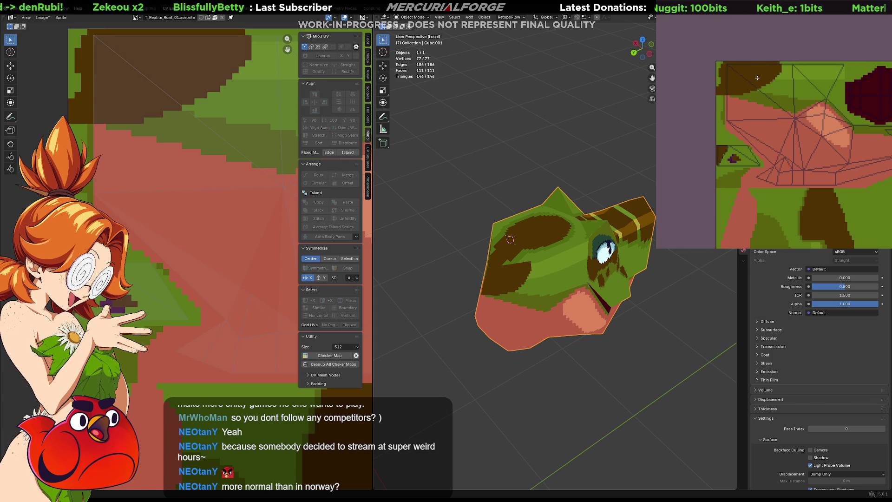
# - Try brown paint strokes around the half-circle in the striped region, undoing them again
pyautogui.moveTo(757, 77)
pyautogui.mouseDown(button='middle')
pyautogui.moveTo(714, 116)
pyautogui.moveTo(718, 63)
pyautogui.mouseUp(button='middle')
pyautogui.moveTo(743, 155)
pyautogui.mouseDown()
pyautogui.moveTo(762, 157)
pyautogui.moveTo(771, 146)
pyautogui.mouseUp()
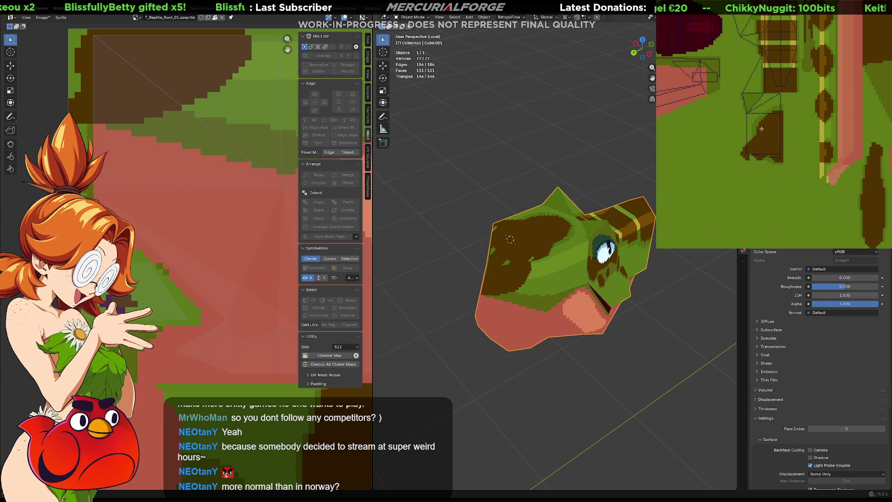
pyautogui.hotkey('ctrl', 'z')
pyautogui.moveTo(759, 134)
pyautogui.mouseDown()
pyautogui.moveTo(745, 160)
pyautogui.moveTo(775, 153)
pyautogui.mouseUp()
pyautogui.hotkey('ctrl', 'z')
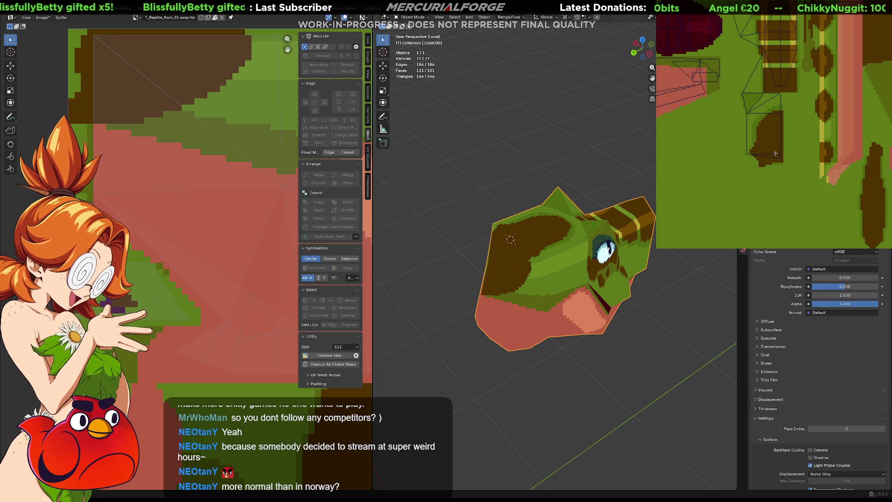
pyautogui.hotkey('ctrl', 'z')
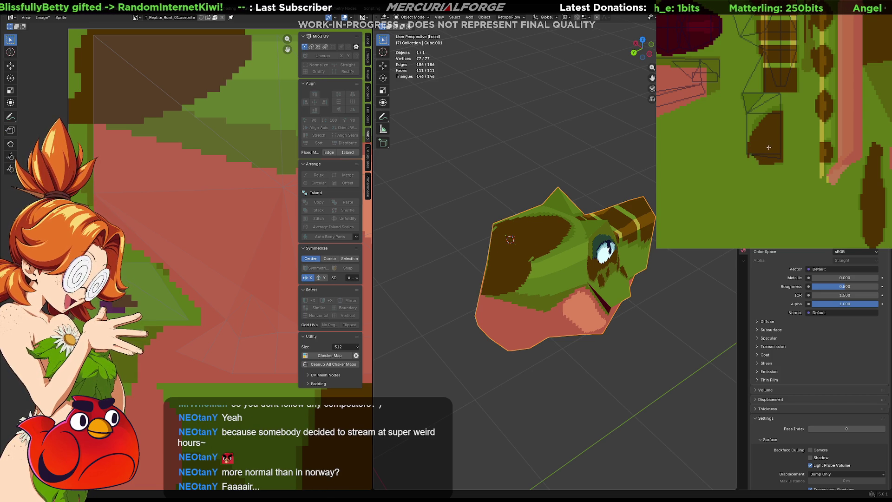
pyautogui.moveTo(769, 146); pyautogui.dragTo(780, 98, button='middle')
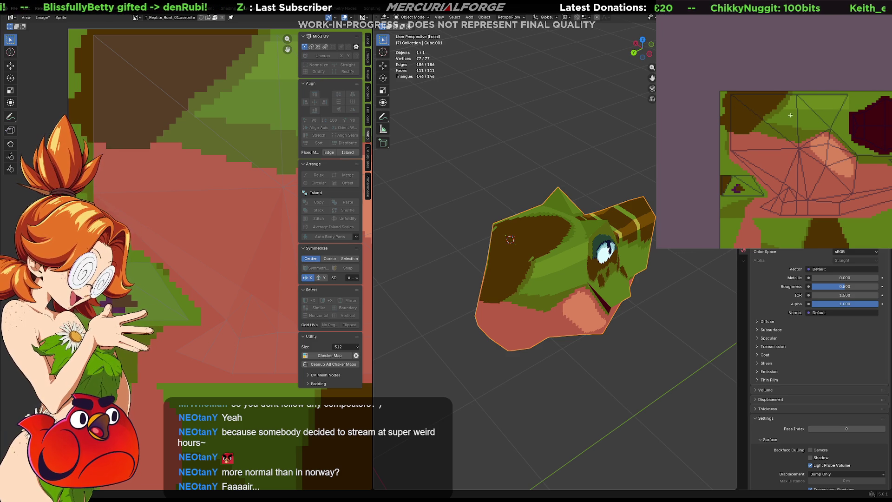
pyautogui.hscroll(5, 817, 138)
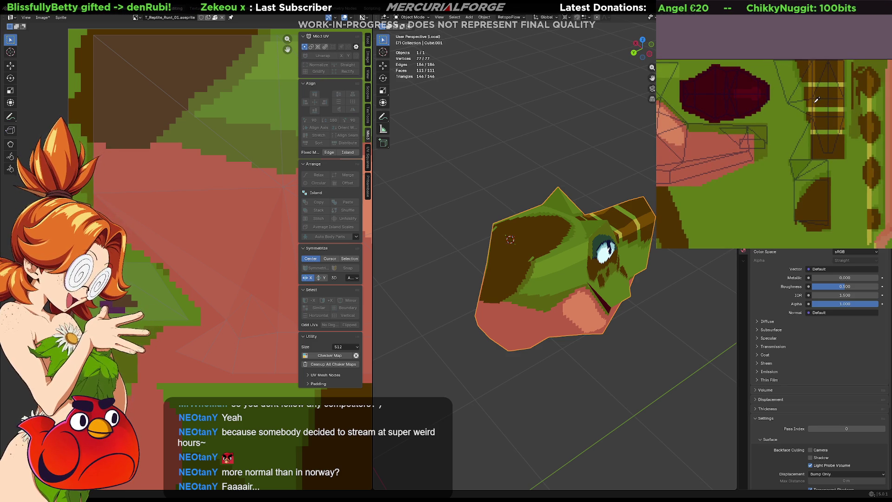
# - Fill a rectangle near the dark red blob with lighter brown and extend it to the right
pyautogui.moveTo(775, 100); pyautogui.dragTo(841, 129, button='middle')
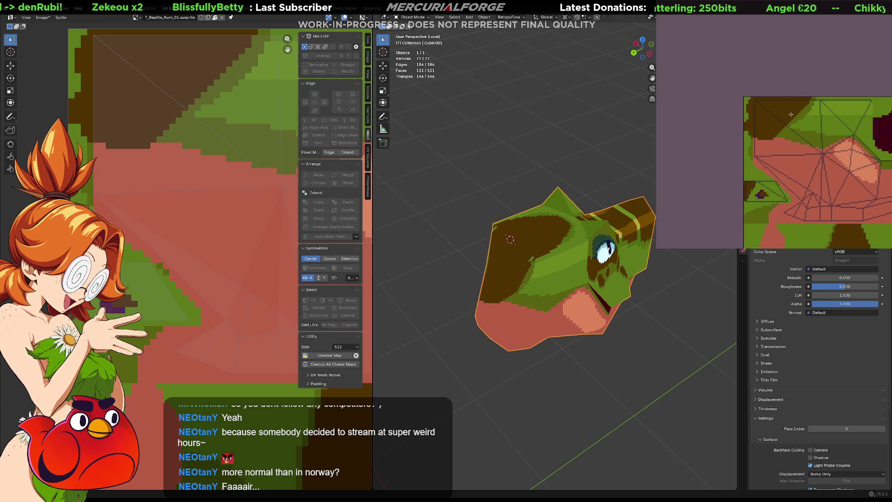
pyautogui.moveTo(790, 116)
pyautogui.mouseDown(button='middle')
pyautogui.moveTo(753, 120)
pyautogui.moveTo(756, 111)
pyautogui.moveTo(764, 136)
pyautogui.mouseUp(button='middle')
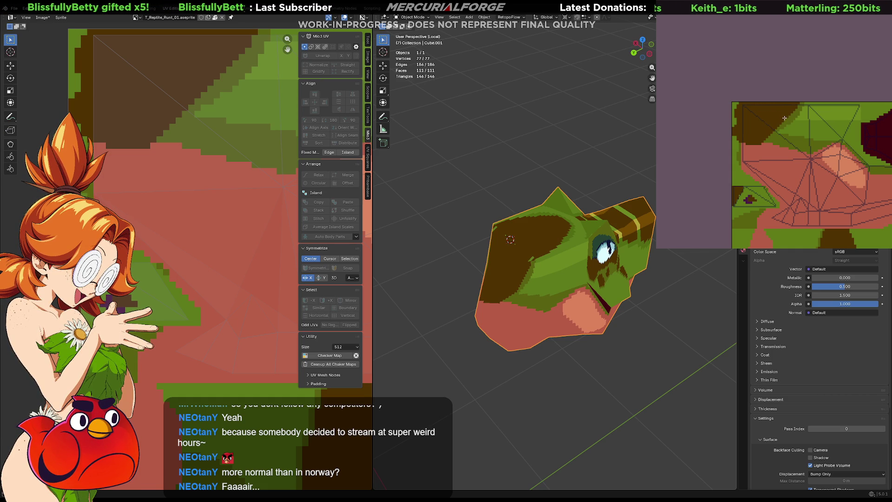
pyautogui.click(743, 107)
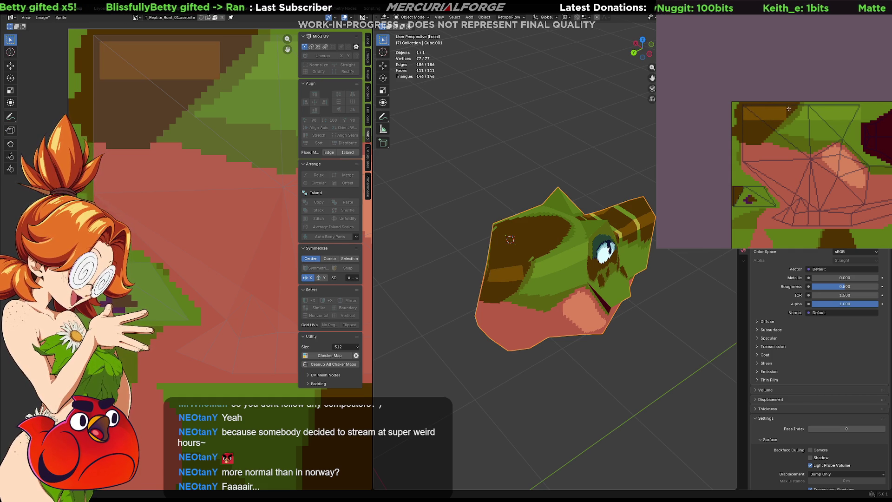
pyautogui.moveTo(787, 116); pyautogui.dragTo(794, 109)
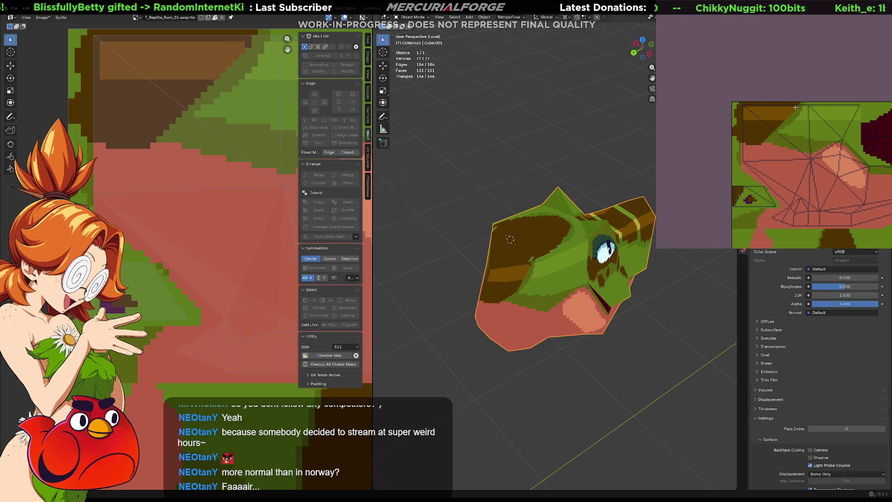
# - Orbit to a front-on view and switch the head into Edit Mode
pyautogui.moveTo(531, 296)
pyautogui.mouseDown(button='middle')
pyautogui.moveTo(608, 279)
pyautogui.moveTo(530, 283)
pyautogui.mouseUp(button='middle')
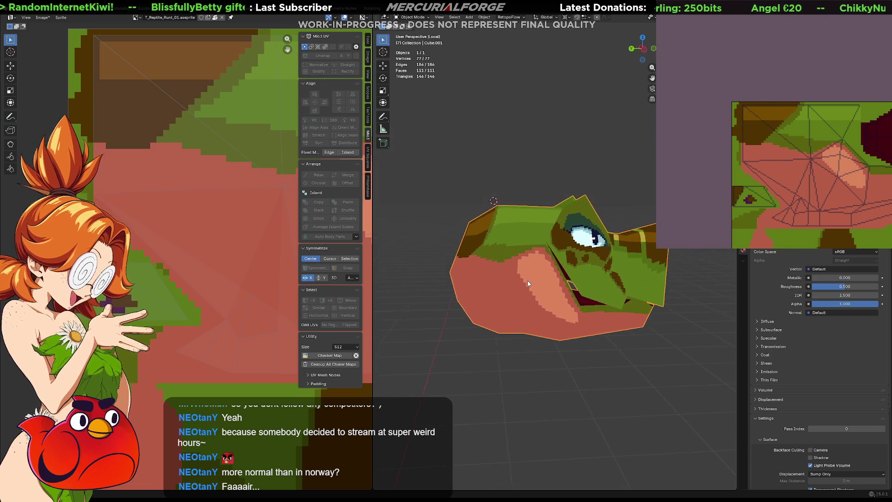
pyautogui.moveTo(530, 283)
pyautogui.mouseDown(button='middle')
pyautogui.moveTo(588, 283)
pyautogui.moveTo(549, 286)
pyautogui.mouseUp(button='middle')
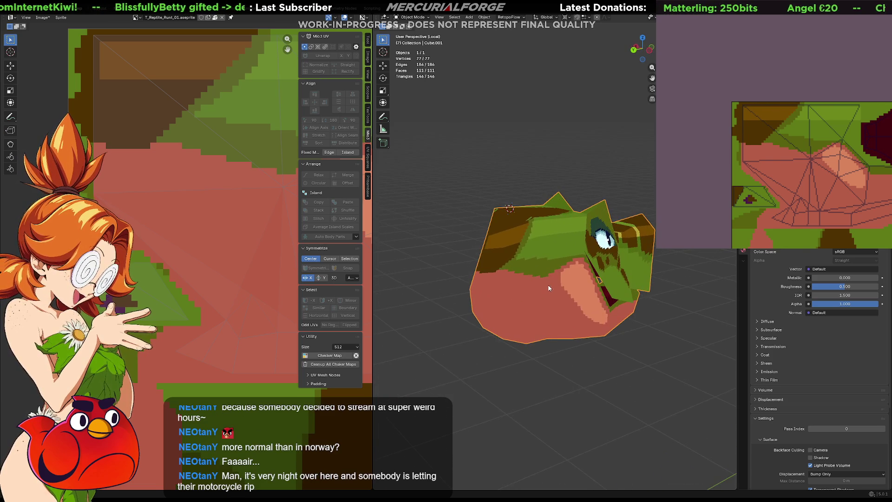
pyautogui.press('z')
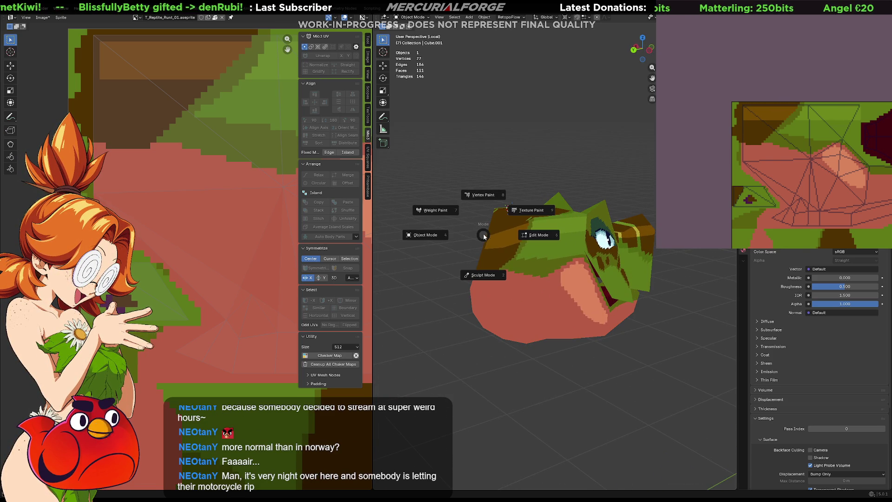
pyautogui.press('Tab')
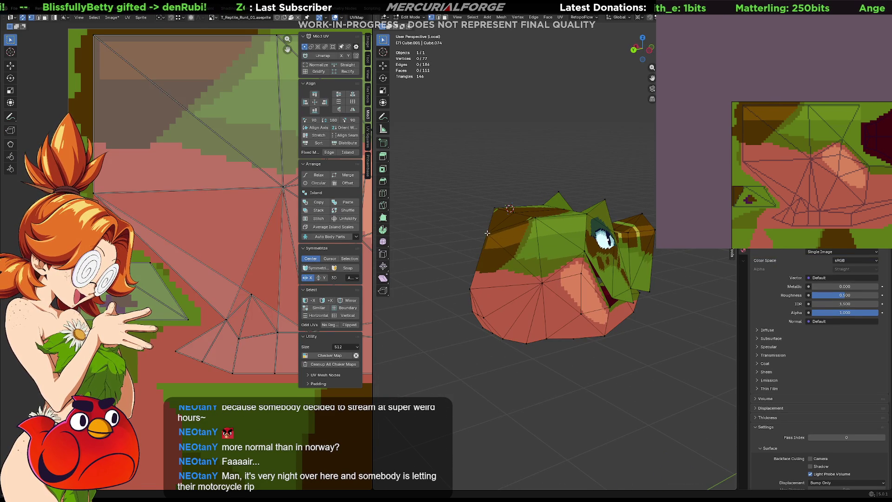
# - Move the top vertex up along Z by about 0.059 m and check the head from the front
pyautogui.press('k')
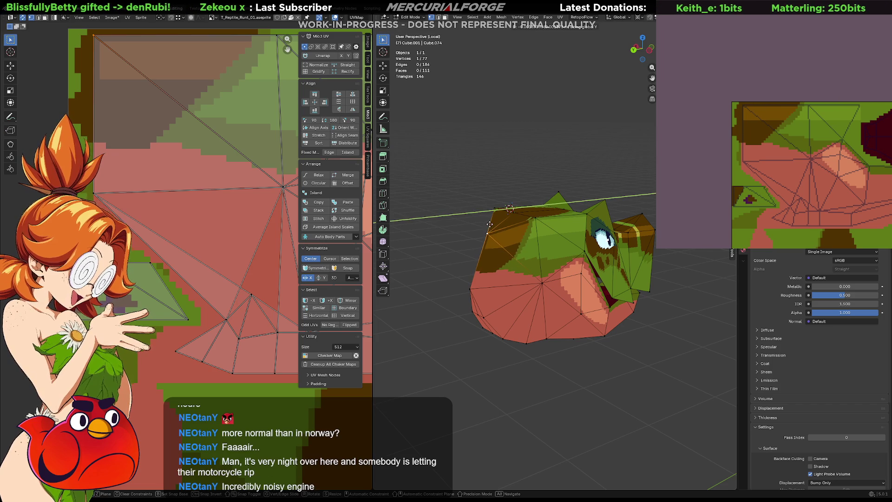
pyautogui.press('z')
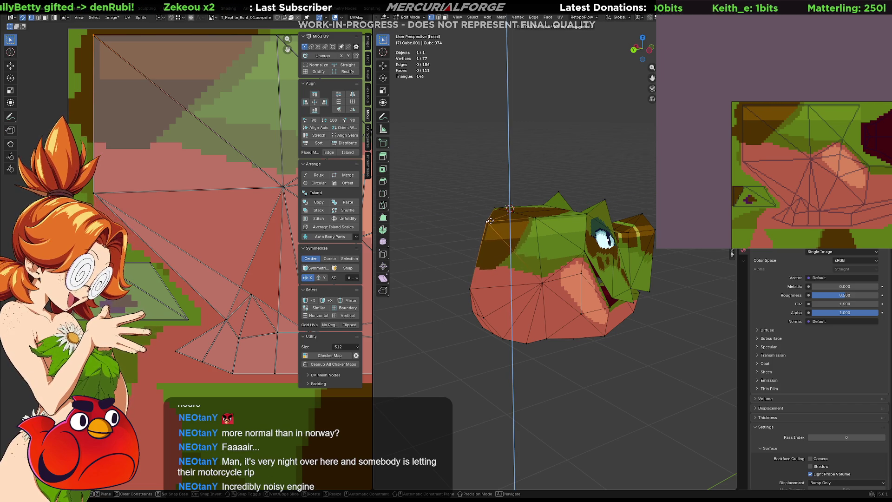
pyautogui.click(489, 222)
pyautogui.moveTo(488, 206); pyautogui.dragTo(450, 202, button='middle')
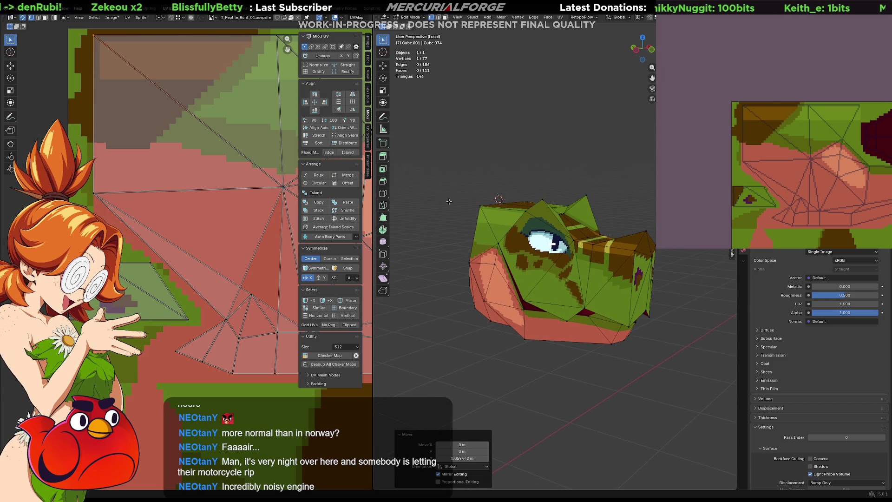
pyautogui.moveTo(449, 202)
pyautogui.mouseDown(button='middle')
pyautogui.moveTo(491, 201)
pyautogui.moveTo(521, 182)
pyautogui.moveTo(514, 185)
pyautogui.mouseUp(button='middle')
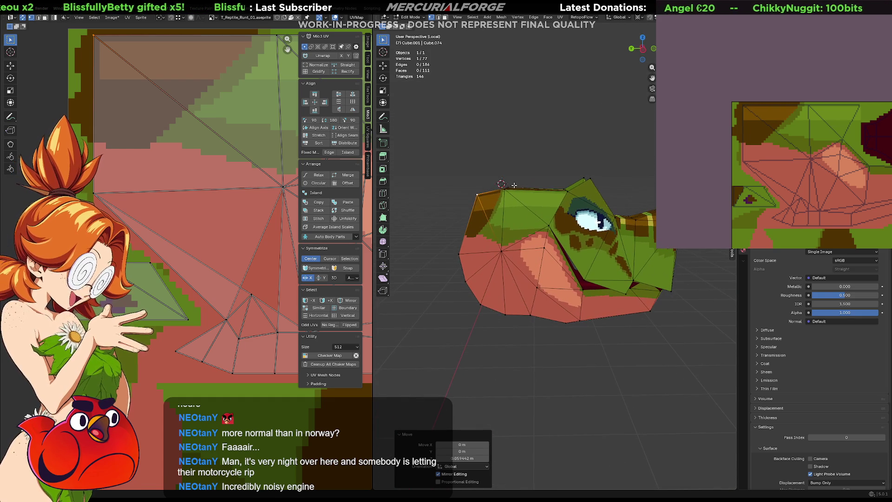
pyautogui.moveTo(514, 185)
pyautogui.mouseDown(button='middle')
pyautogui.moveTo(501, 237)
pyautogui.moveTo(534, 204)
pyautogui.mouseUp(button='middle')
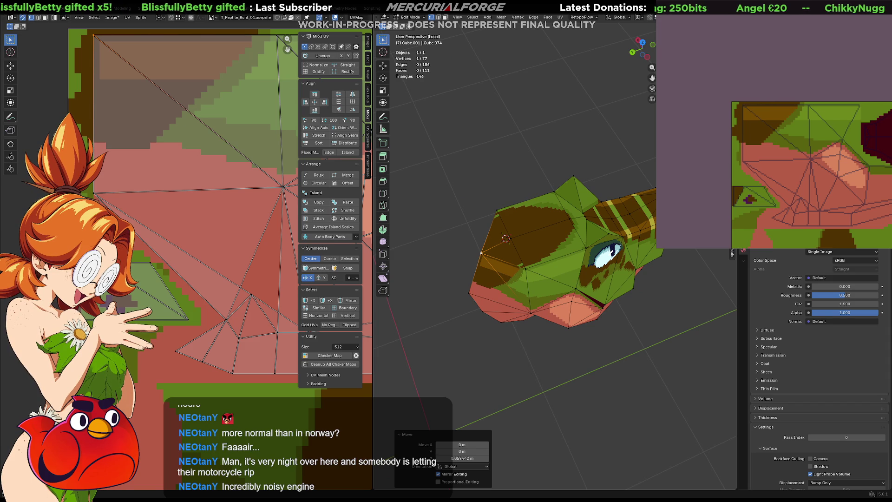
pyautogui.click(812, 28)
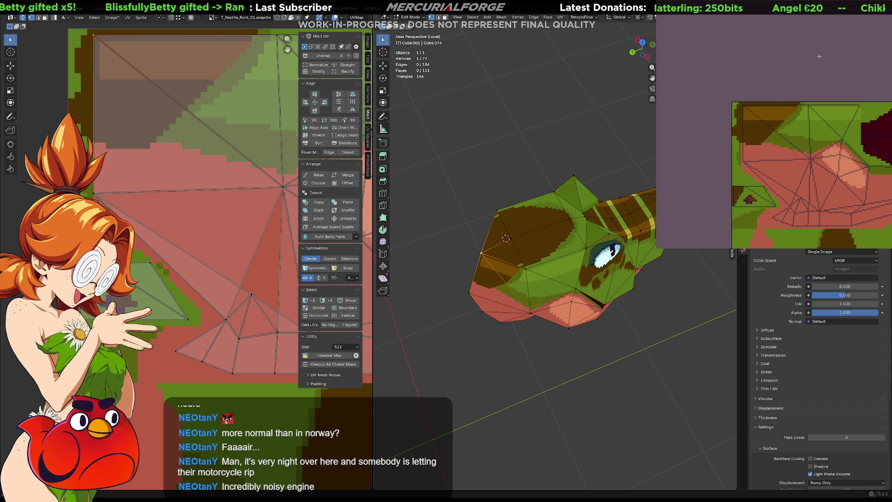
pyautogui.scroll(2, 837, 213)
pyautogui.scroll(2, 837, 213)
pyautogui.scroll(2, 764, 122)
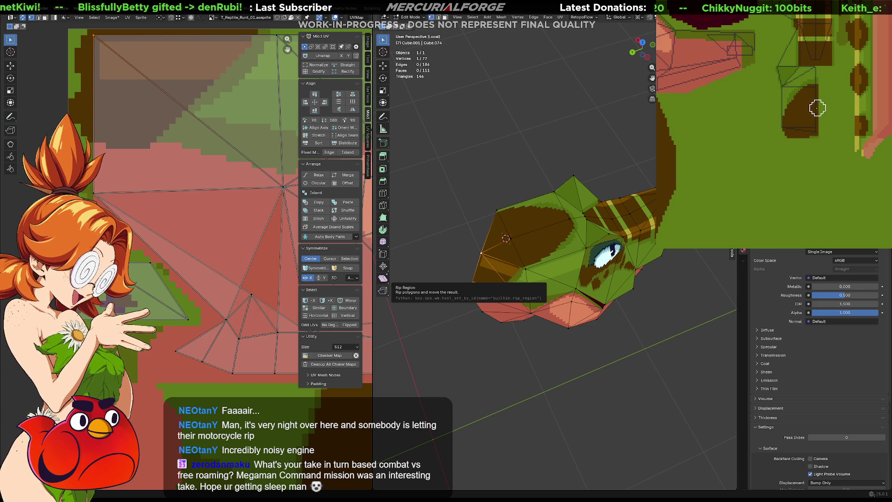
pyautogui.moveTo(817, 105); pyautogui.dragTo(799, 131, button='middle')
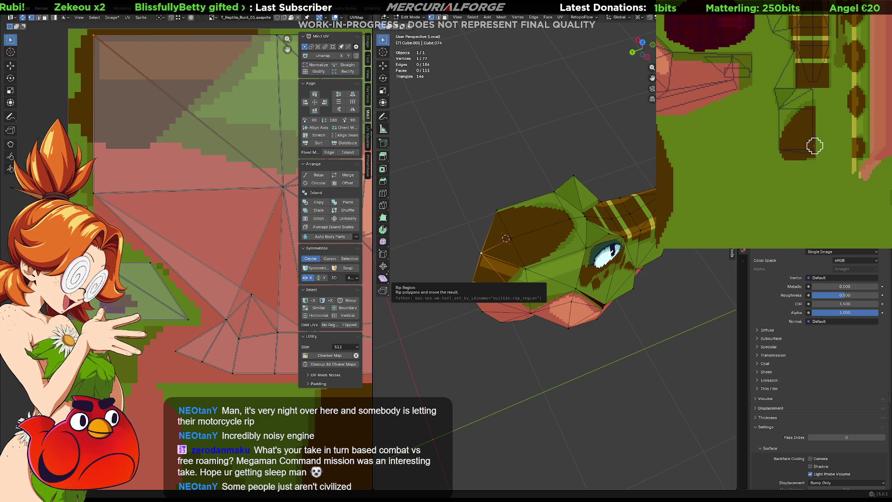
# - Paint a green stroke over the dark pixels near the texture's edge
pyautogui.moveTo(826, 121)
pyautogui.mouseDown(button='middle')
pyautogui.moveTo(801, 148)
pyautogui.moveTo(793, 86)
pyautogui.mouseUp(button='middle')
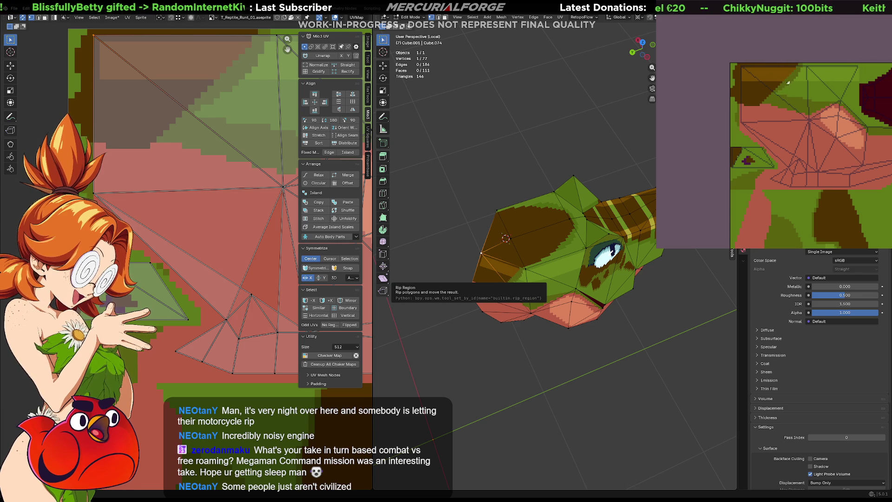
pyautogui.moveTo(774, 96); pyautogui.dragTo(786, 85)
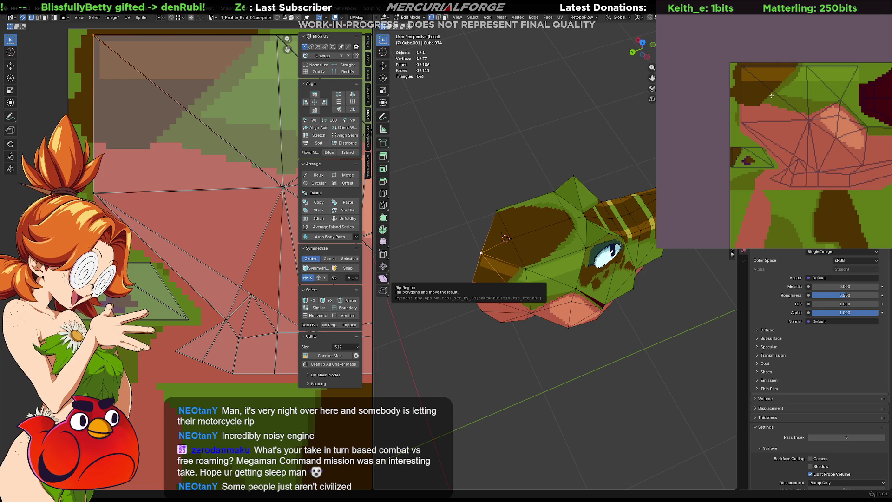
pyautogui.scroll(2, 852, 64)
pyautogui.scroll(2, 847, 64)
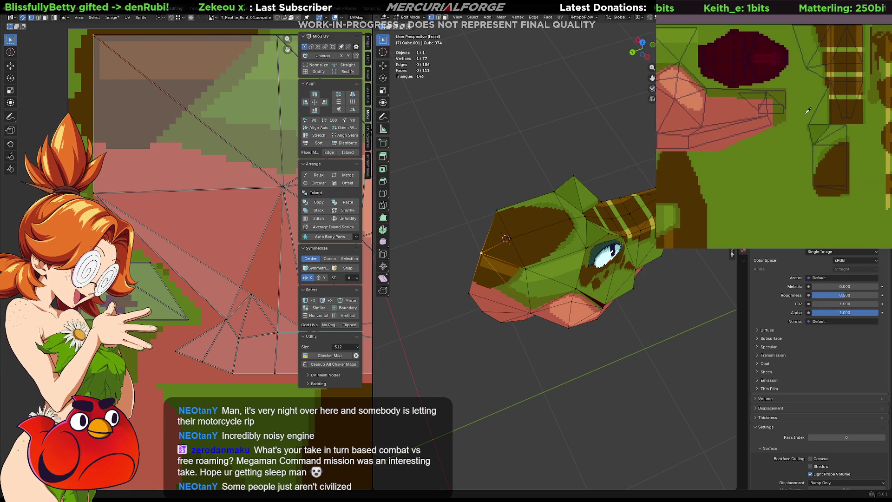
pyautogui.scroll(2, 840, 63)
pyautogui.scroll(2, 831, 64)
pyautogui.scroll(2, 831, 64)
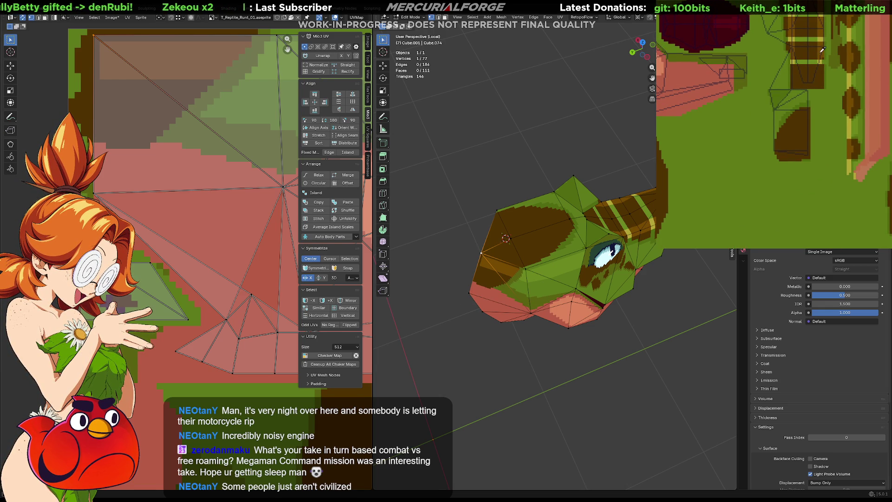
pyautogui.scroll(1, 805, 133)
pyautogui.scroll(1, 787, 142)
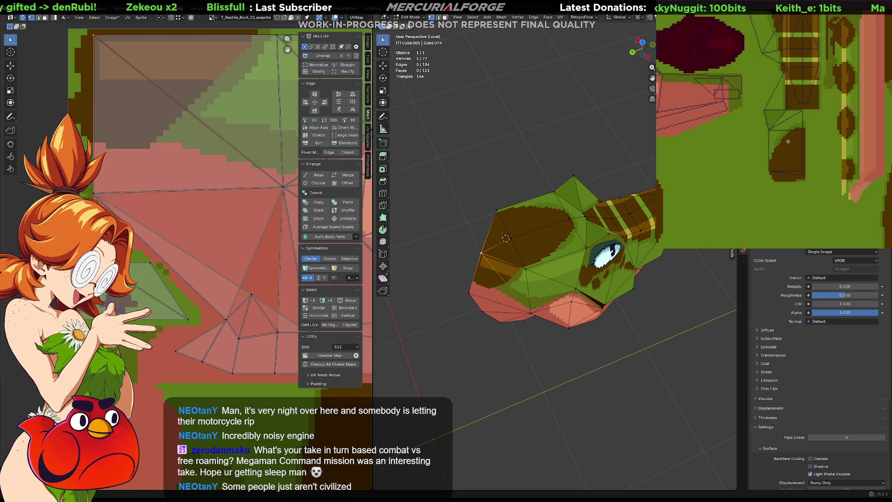
pyautogui.scroll(1, 793, 141)
pyautogui.scroll(1, 796, 141)
pyautogui.scroll(1, 799, 142)
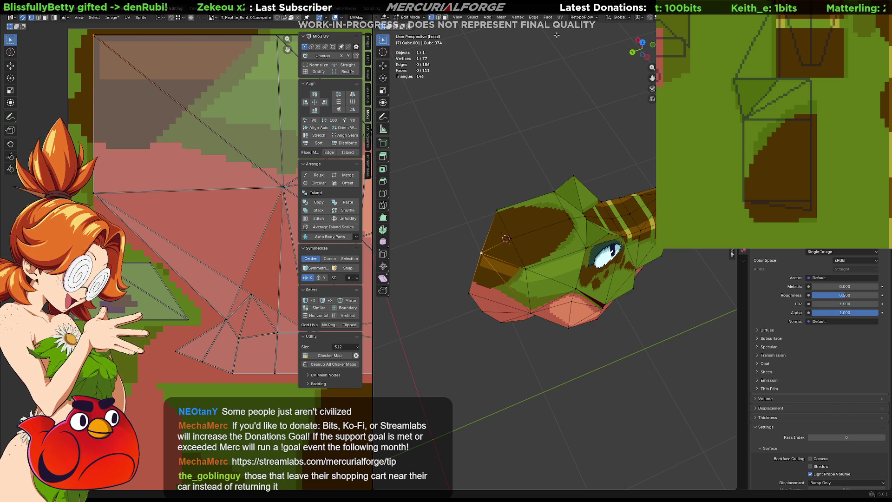
pyautogui.click(439, 141)
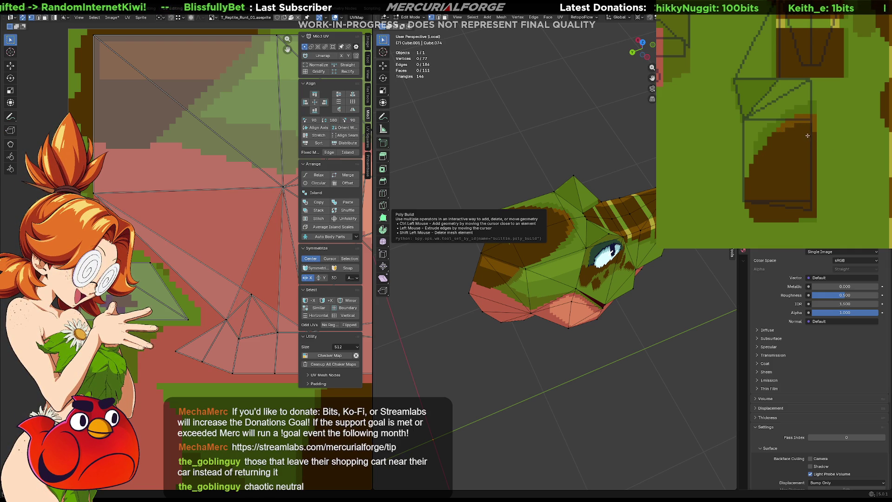
pyautogui.moveTo(530, 230)
pyautogui.mouseDown(button='middle')
pyautogui.moveTo(440, 234)
pyautogui.moveTo(514, 254)
pyautogui.mouseUp(button='middle')
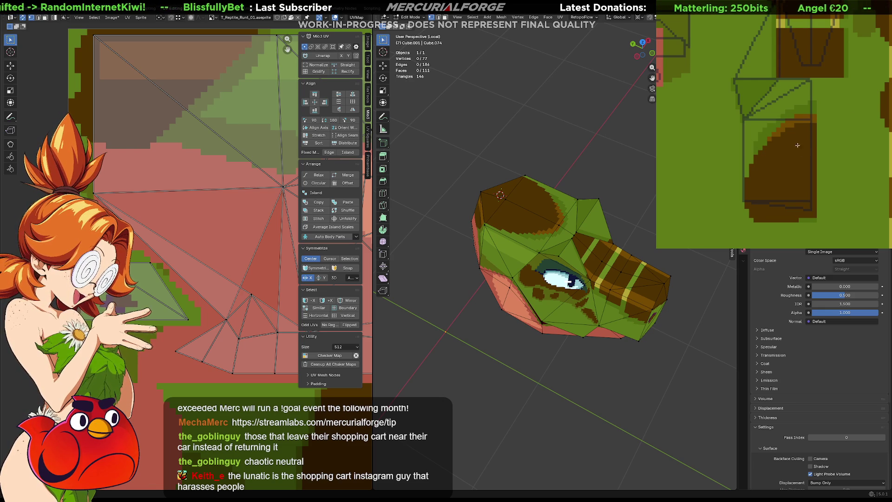
pyautogui.scroll(2, 800, 147)
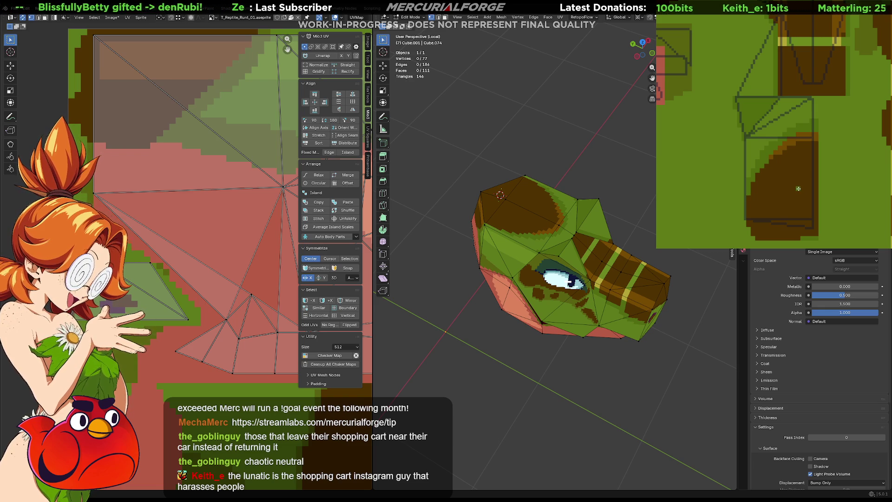
pyautogui.moveTo(798, 188); pyautogui.dragTo(794, 171, button='middle')
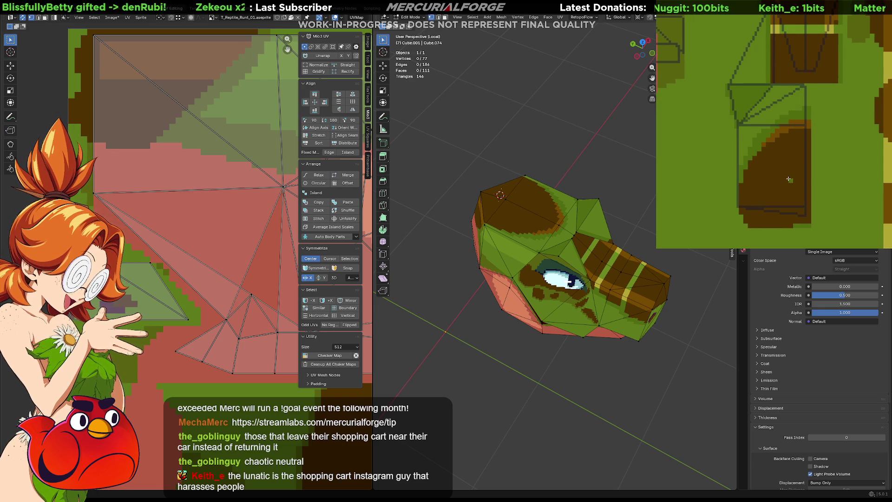
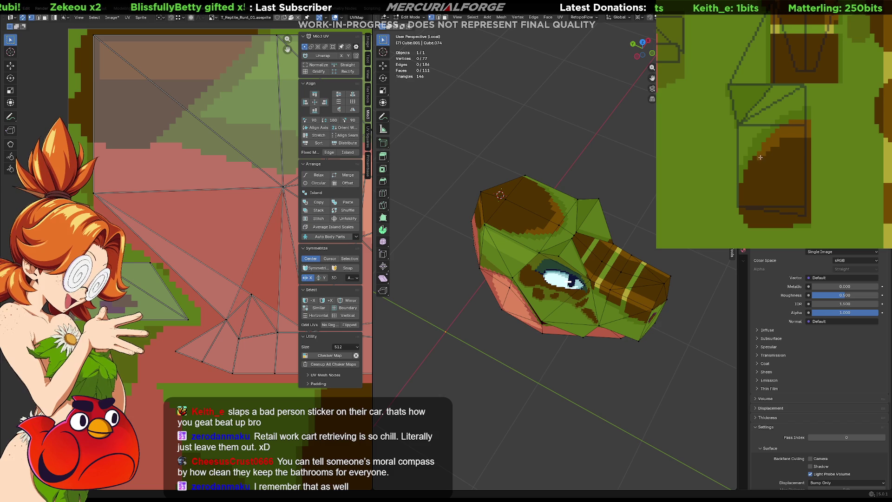
# - Dissolve the extra edge loop running along the reptile head's lower jaw
pyautogui.moveTo(502, 182)
pyautogui.mouseDown(button='middle')
pyautogui.moveTo(475, 224)
pyautogui.moveTo(531, 272)
pyautogui.moveTo(555, 208)
pyautogui.moveTo(607, 169)
pyautogui.moveTo(558, 187)
pyautogui.mouseUp(button='middle')
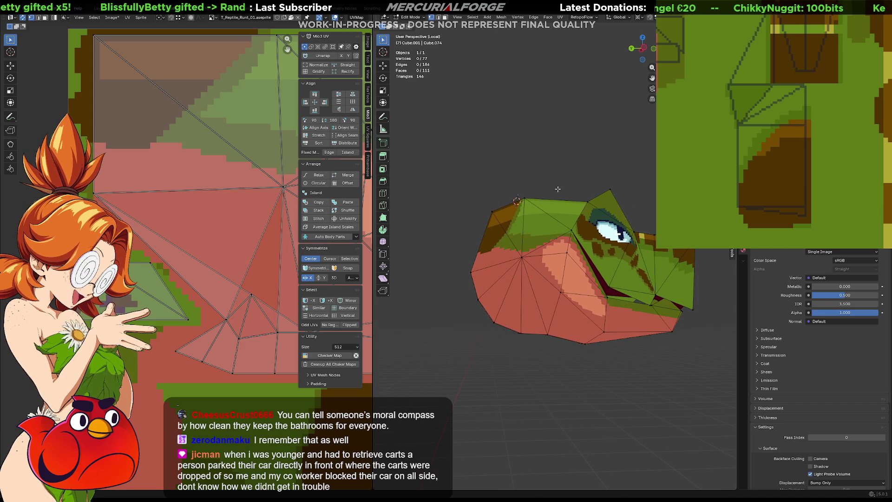
pyautogui.moveTo(501, 311); pyautogui.dragTo(529, 265, button='middle')
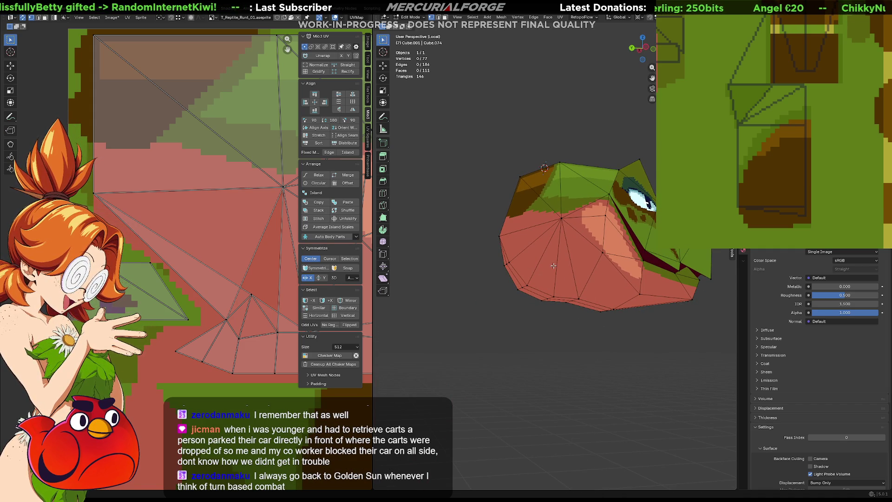
pyautogui.keyDown('alt'); pyautogui.click(536, 261); pyautogui.keyUp('alt')
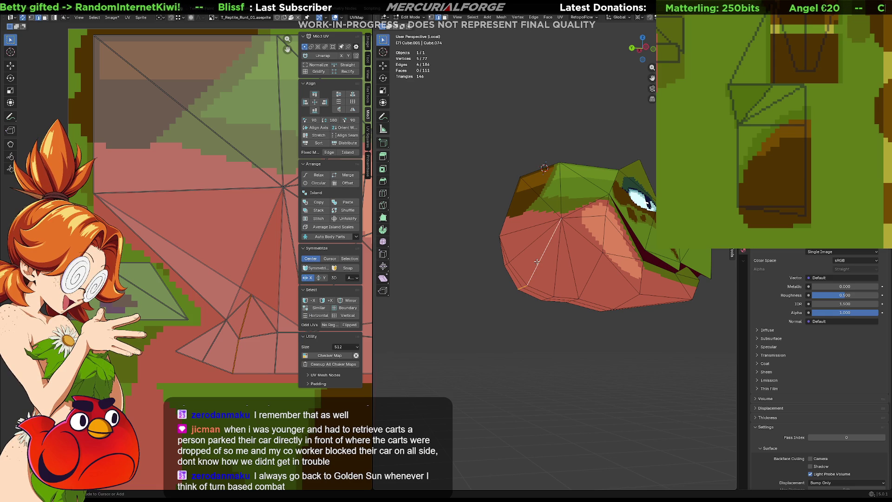
pyautogui.hotkey('ctrl', 'x')
pyautogui.moveTo(536, 261); pyautogui.dragTo(526, 275, button='middle')
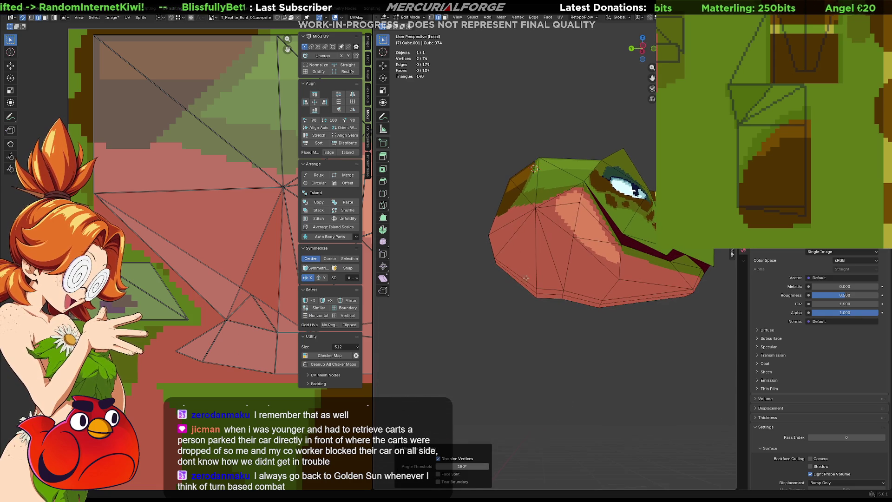
# - Slide the neighbouring lower-left jaw edge into its new position
pyautogui.press('j')
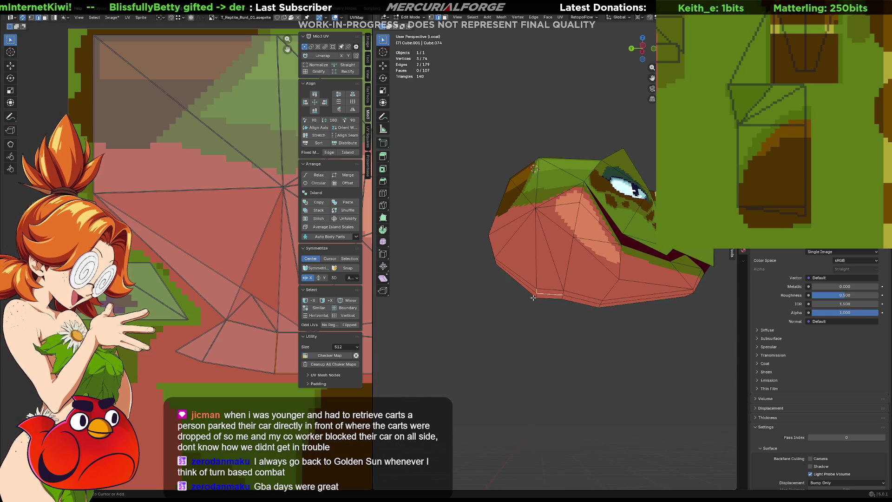
pyautogui.click(552, 300)
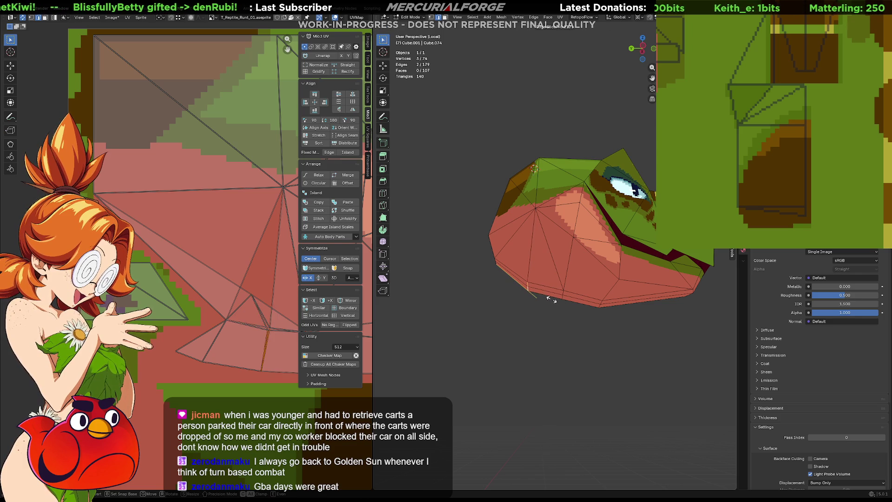
pyautogui.click(553, 300)
pyautogui.press('g')
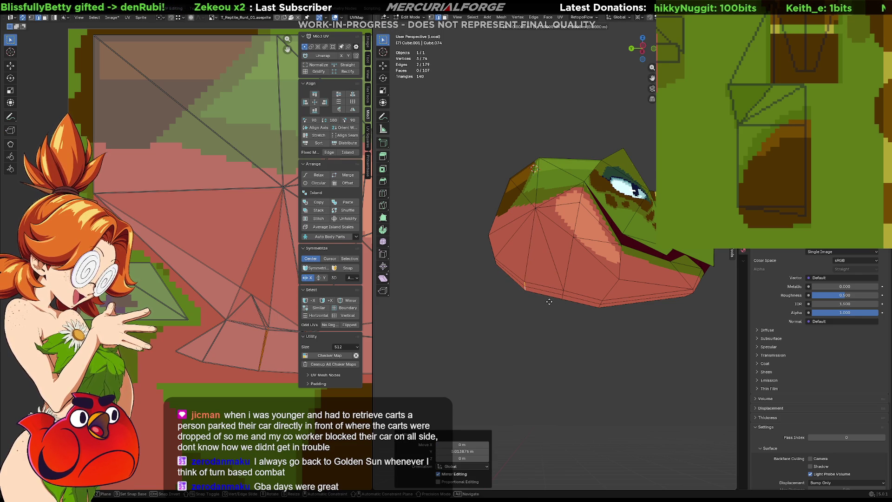
pyautogui.click(549, 304)
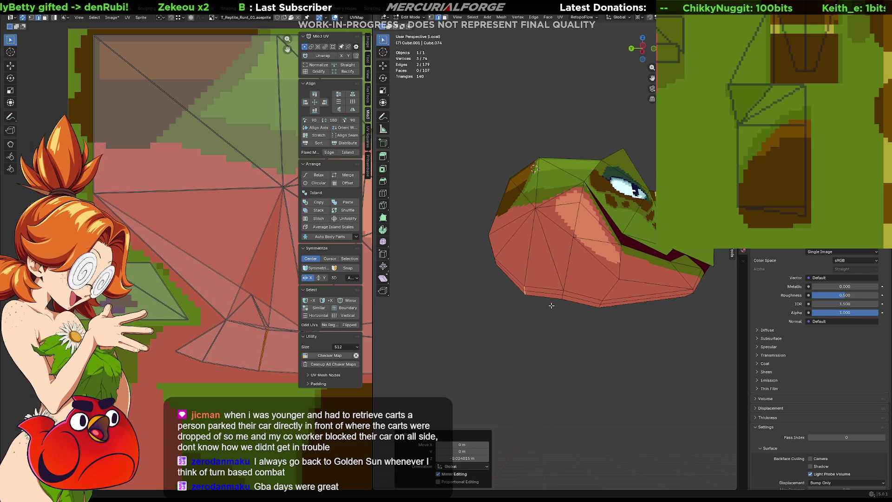
pyautogui.moveTo(549, 305)
pyautogui.mouseDown(button='middle')
pyautogui.moveTo(608, 318)
pyautogui.moveTo(617, 308)
pyautogui.mouseUp(button='middle')
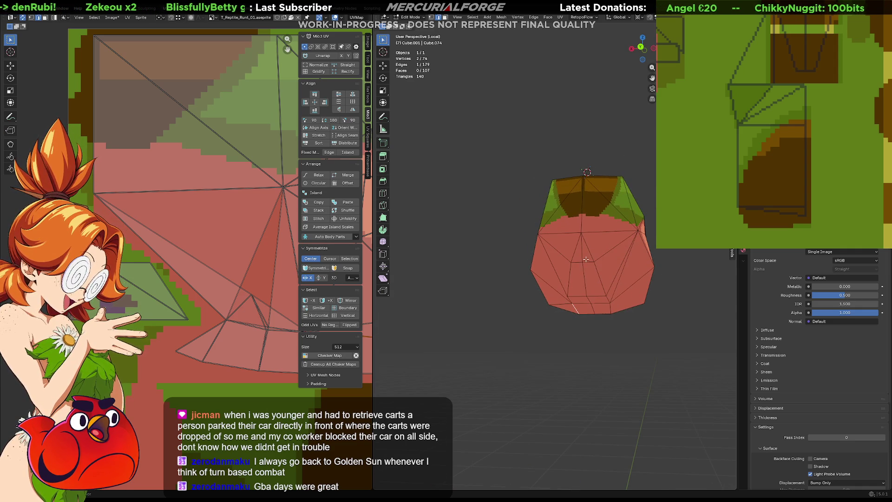
# - Merge the first stray jaw vertex into its neighbour using At Last
pyautogui.moveTo(585, 262); pyautogui.dragTo(500, 300, button='middle')
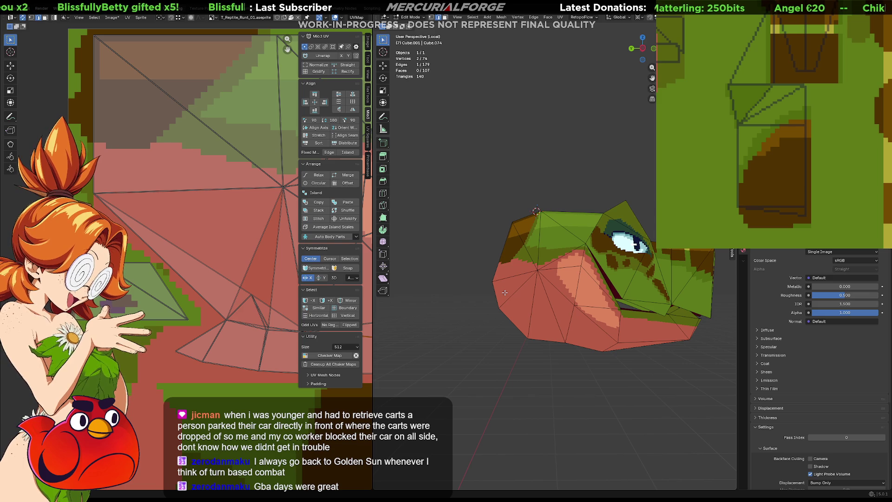
pyautogui.moveTo(489, 259); pyautogui.dragTo(529, 252, button='middle')
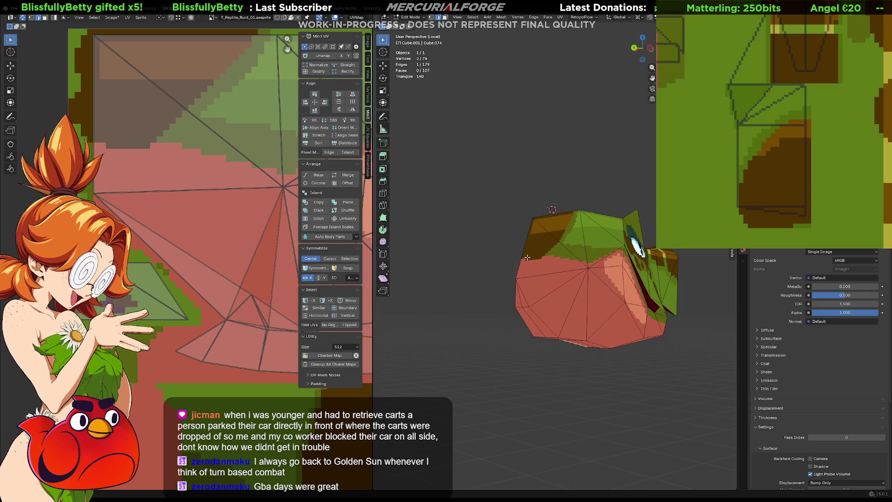
pyautogui.click(519, 278)
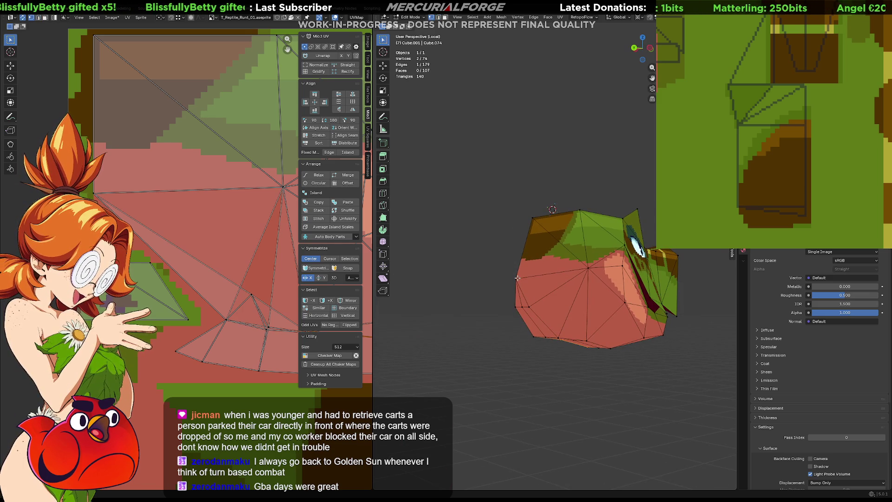
pyautogui.keyDown('shift'); pyautogui.click(522, 305); pyautogui.keyUp('shift')
pyautogui.press('m')
pyautogui.moveTo(537, 294)
pyautogui.mouseDown(button='middle')
pyautogui.moveTo(599, 296)
pyautogui.moveTo(584, 308)
pyautogui.mouseUp(button='middle')
# - Merge two more stray vertices under the head, bringing it to 71 vertices and 103 faces
pyautogui.keyDown('shift'); pyautogui.click(575, 309); pyautogui.keyUp('shift')
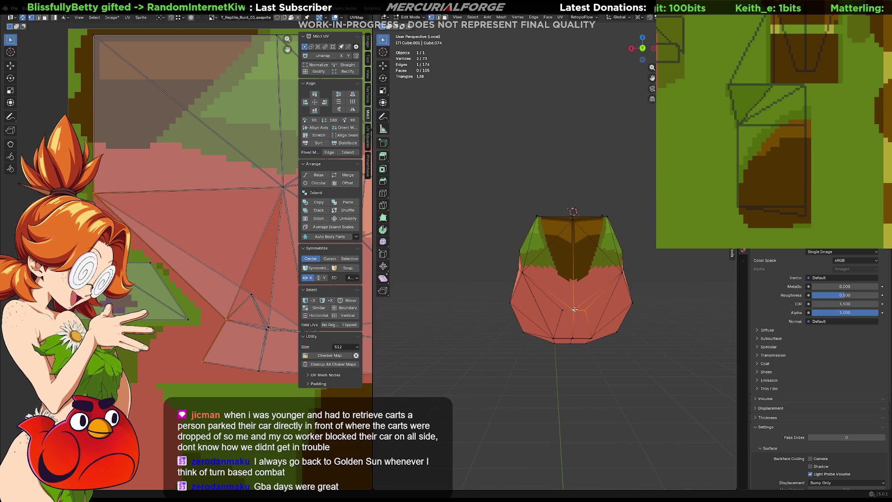
pyautogui.press('m')
pyautogui.keyDown('shift'); pyautogui.click(561, 309); pyautogui.keyUp('shift')
pyautogui.press('m')
pyautogui.moveTo(561, 310); pyautogui.dragTo(522, 297, button='middle')
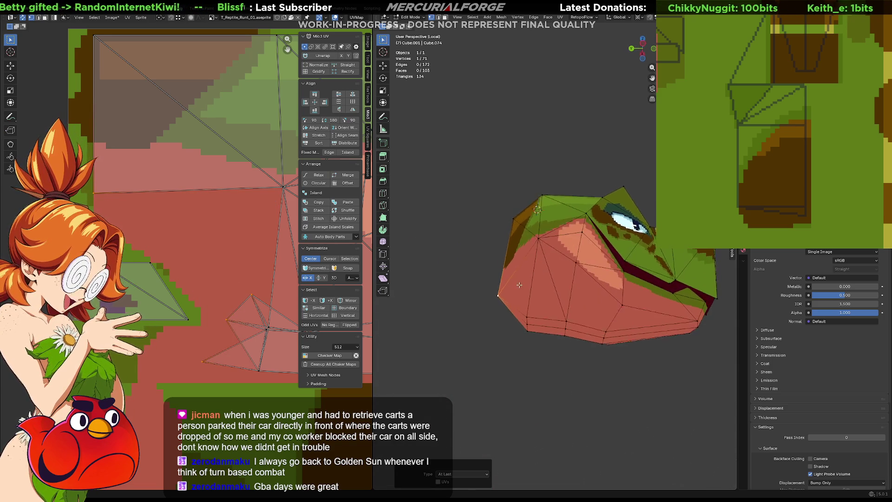
# - Compare the merges via undo/redo, keep them, and leave edit mode
pyautogui.hotkey('ctrl', 'z')
pyautogui.hotkey('ctrl', 'z')
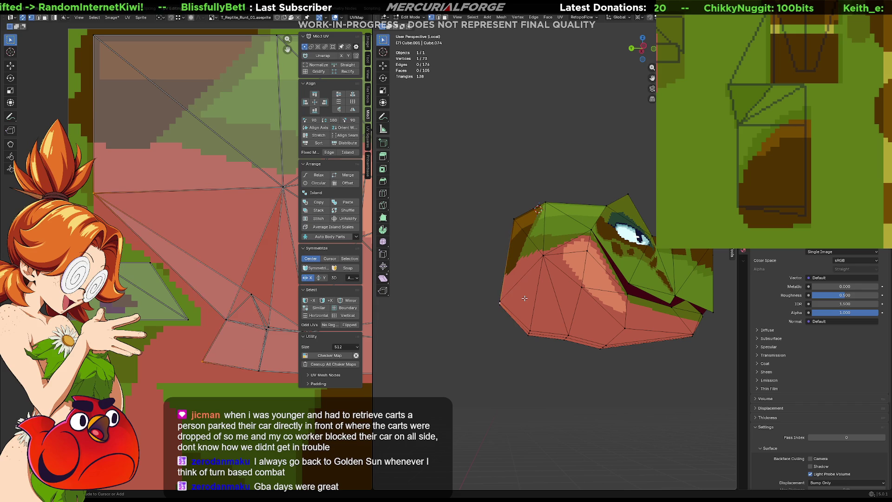
pyautogui.hotkey('ctrl', 'z')
pyautogui.hotkey('ctrl', 'z')
pyautogui.hotkey('ctrl', 'z')
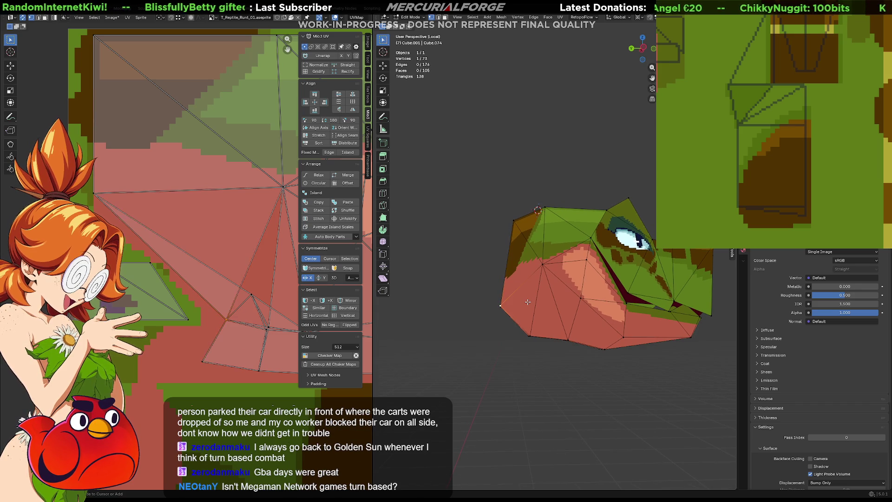
pyautogui.hotkey('ctrl', 'z')
pyautogui.moveTo(528, 301)
pyautogui.mouseDown(button='middle')
pyautogui.moveTo(519, 301)
pyautogui.moveTo(577, 331)
pyautogui.mouseUp(button='middle')
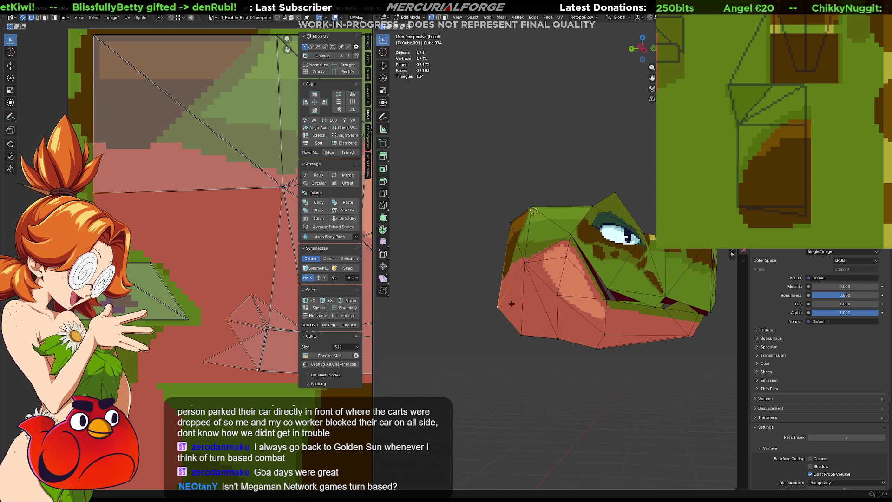
pyautogui.press('Tab')
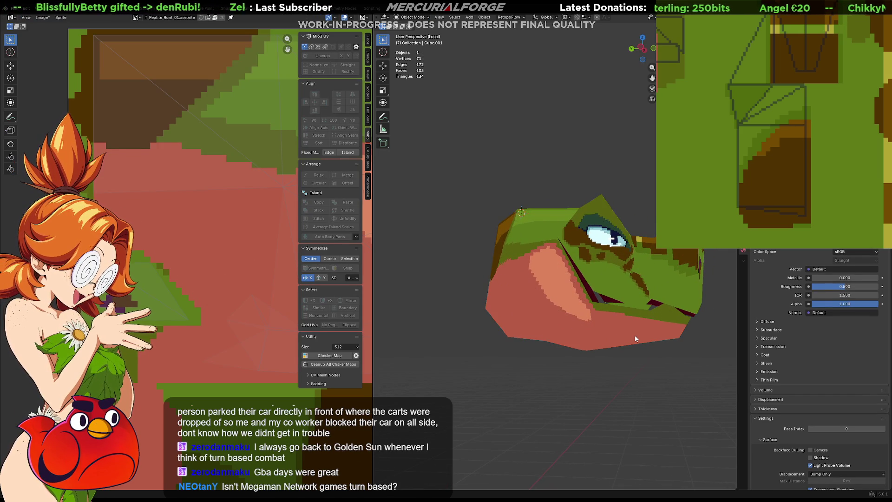
pyautogui.moveTo(637, 336)
pyautogui.mouseDown(button='middle')
pyautogui.moveTo(619, 343)
pyautogui.moveTo(626, 337)
pyautogui.moveTo(618, 331)
pyautogui.moveTo(558, 369)
pyautogui.moveTo(564, 317)
pyautogui.mouseUp(button='middle')
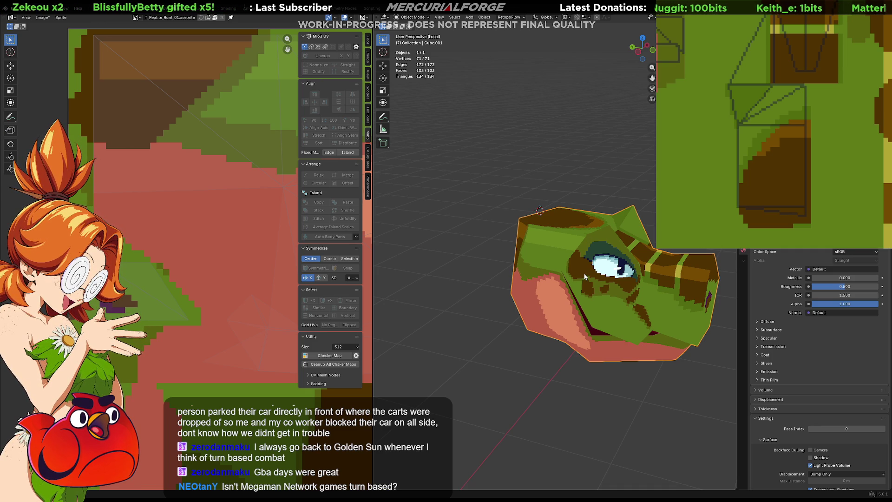
pyautogui.keyDown('shift'); pyautogui.moveTo(599, 281); pyautogui.dragTo(578, 278, button='middle'); pyautogui.keyUp('shift')
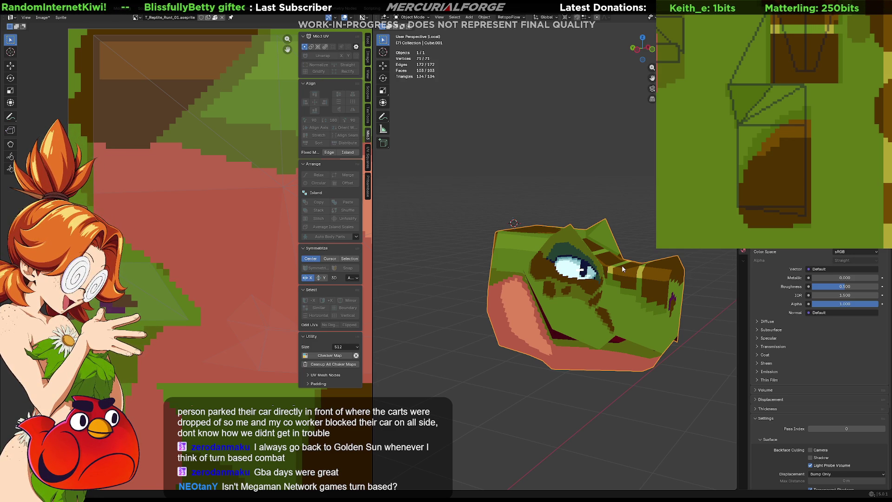
# - Leave local view to show the whole character and rotate the head about the X axis
pyautogui.click(628, 223)
pyautogui.press('KP_Divide')
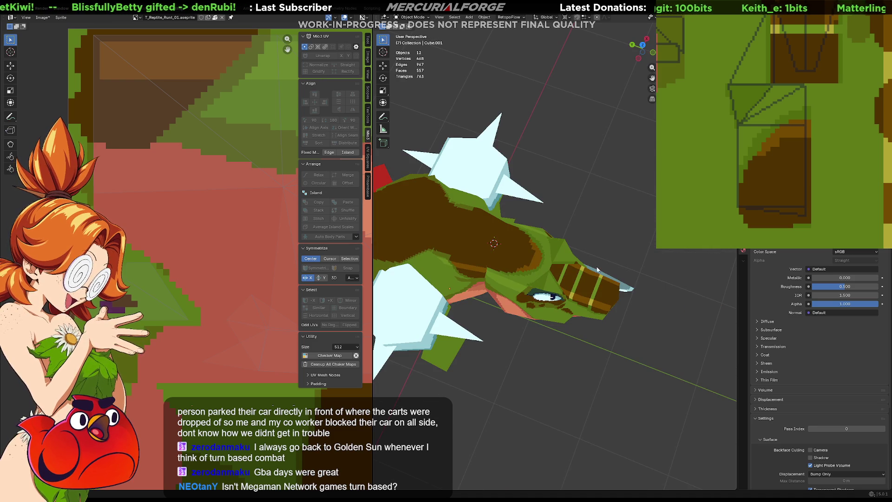
pyautogui.moveTo(567, 388); pyautogui.dragTo(547, 296, button='middle')
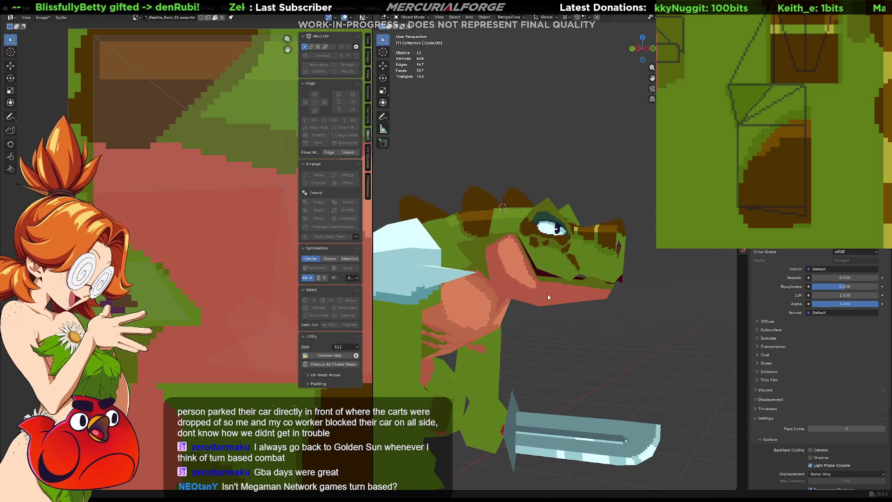
pyautogui.click(547, 296)
pyautogui.scroll(3, 546, 279)
pyautogui.scroll(-1, 546, 260)
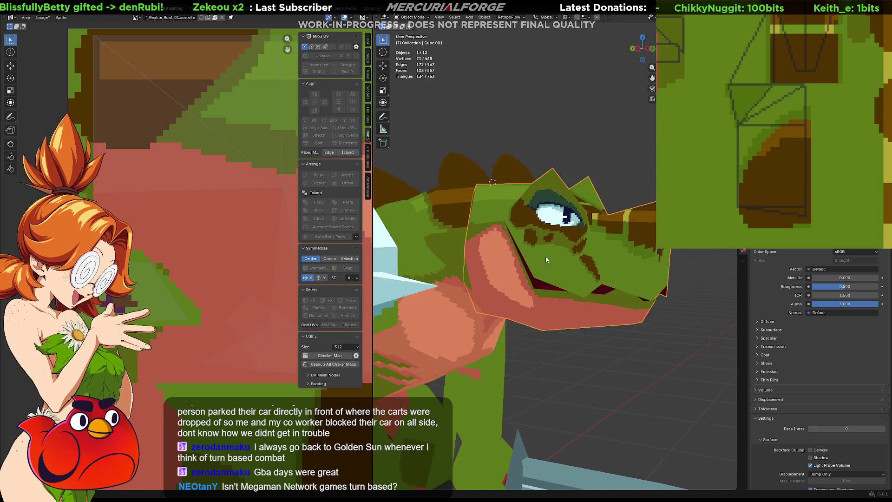
pyautogui.press('s')
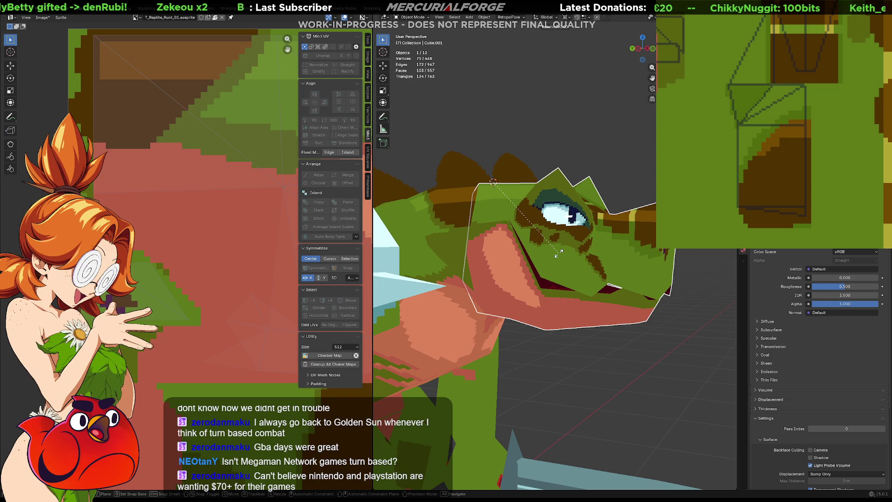
pyautogui.press('x')
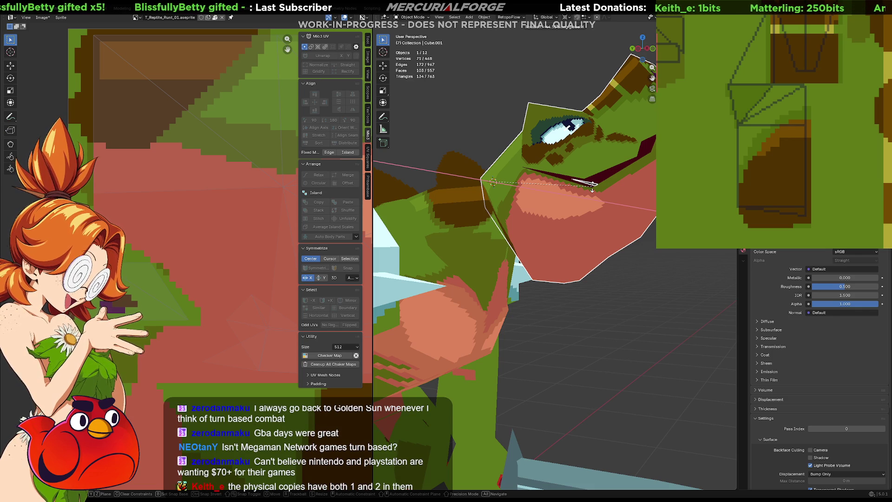
pyautogui.click(592, 185)
# - Turn the head further around the Z axis and inspect it from several angles
pyautogui.moveTo(585, 192)
pyautogui.mouseDown(button='middle')
pyautogui.moveTo(552, 250)
pyautogui.moveTo(563, 248)
pyautogui.moveTo(560, 262)
pyautogui.mouseUp(button='middle')
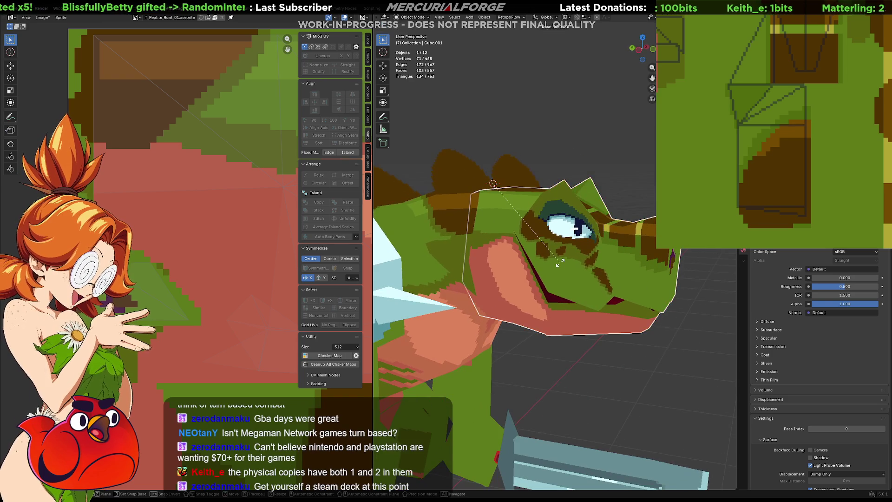
pyautogui.press('r')
pyautogui.press('z')
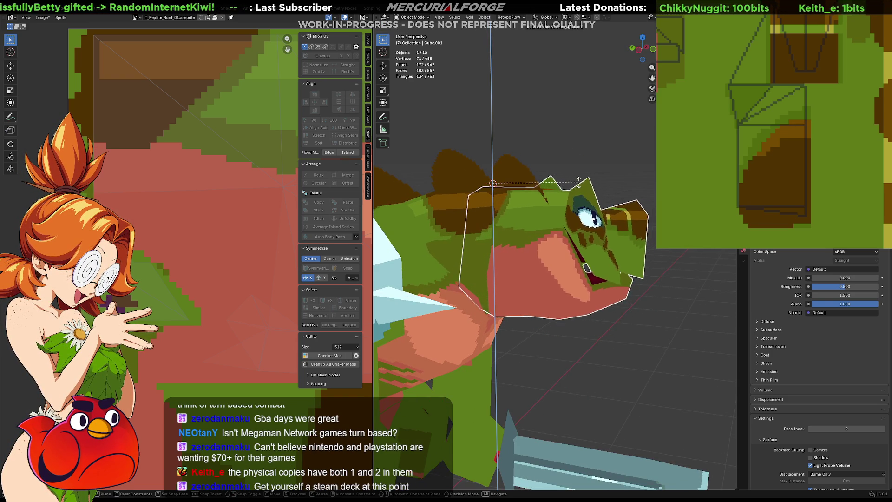
pyautogui.click(604, 235)
pyautogui.moveTo(605, 235)
pyautogui.mouseDown(button='middle')
pyautogui.moveTo(453, 264)
pyautogui.moveTo(629, 257)
pyautogui.moveTo(630, 250)
pyautogui.mouseUp(button='middle')
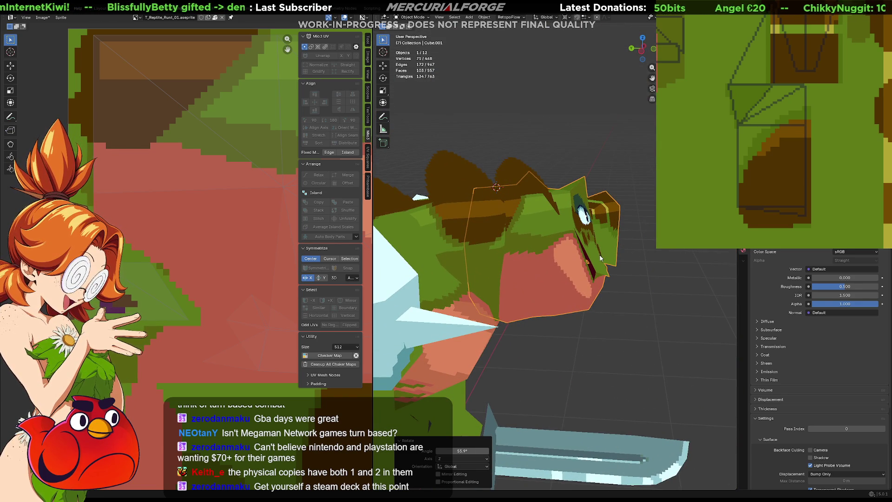
pyautogui.moveTo(601, 255); pyautogui.dragTo(586, 247, button='middle')
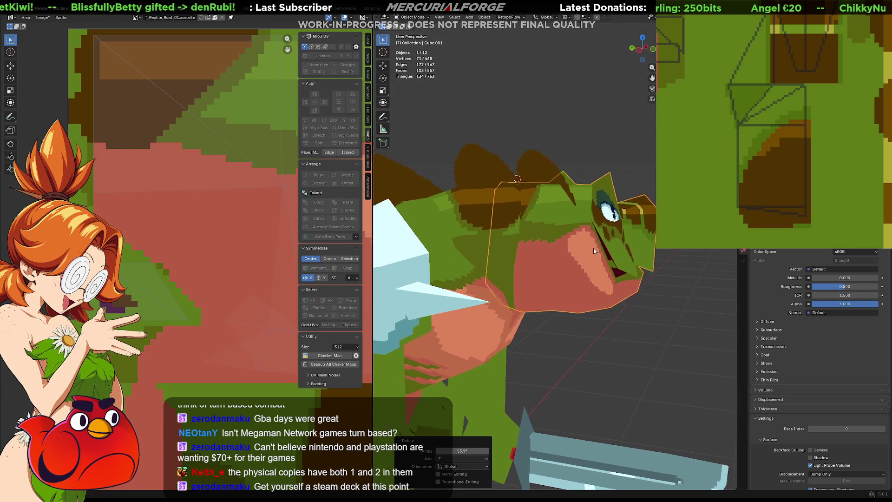
# - Compare the new head angle against the old one with undo/redo, showing the pink mouth texture
pyautogui.hotkey('ctrl', 'z')
pyautogui.hotkey('ctrl', 'shift', 'z')
pyautogui.hotkey('ctrl', 'z')
pyautogui.hotkey('ctrl', 'shift', 'z')
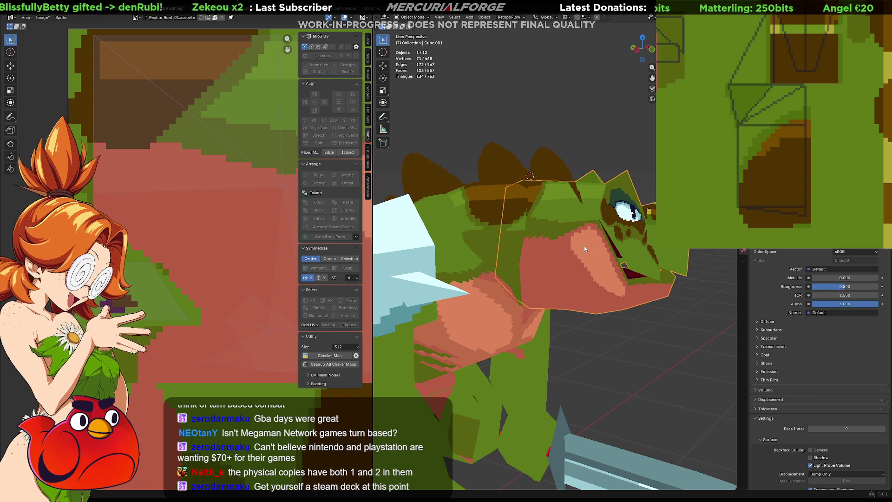
pyautogui.moveTo(741, 135); pyautogui.dragTo(847, 140, button='middle')
pyautogui.scroll(-2, 846, 140)
pyautogui.scroll(-2, 834, 142)
pyautogui.scroll(-1, 820, 142)
pyautogui.scroll(-1, 819, 135)
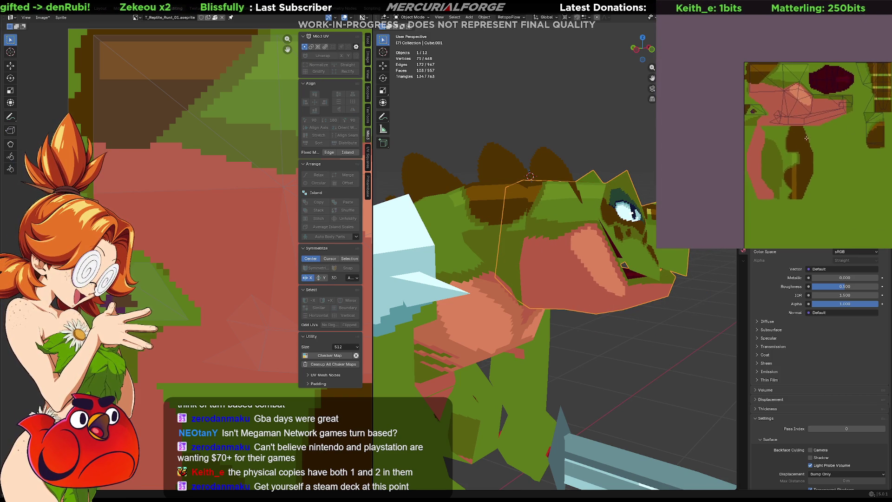
pyautogui.scroll(2, 819, 135)
pyautogui.scroll(1, 819, 135)
# - Select the lizard head, try an X-axis rotation and revert it
pyautogui.moveTo(819, 135); pyautogui.dragTo(823, 88, button='middle')
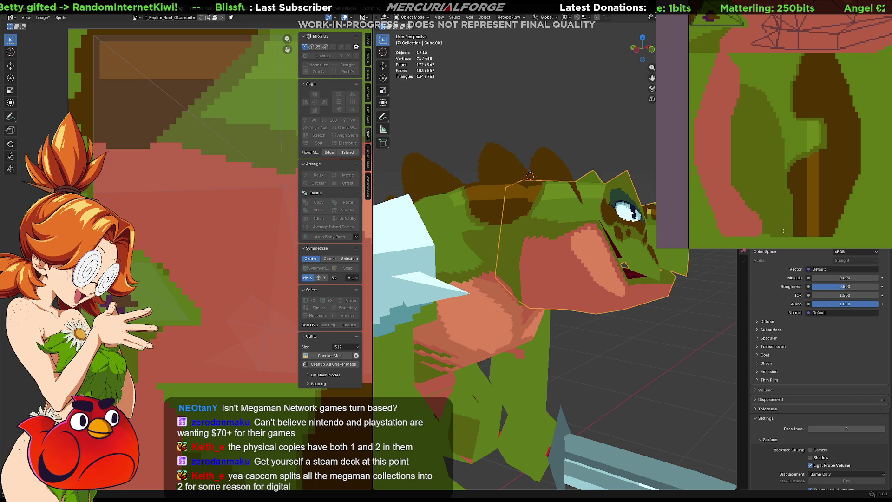
pyautogui.hotkey('alt', 'a')
pyautogui.click(600, 239)
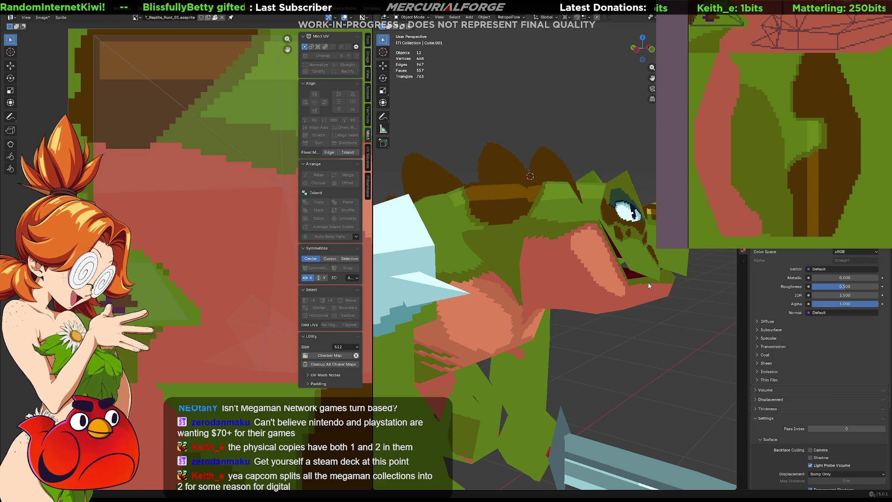
pyautogui.moveTo(594, 264)
pyautogui.mouseDown(button='middle')
pyautogui.moveTo(527, 196)
pyautogui.moveTo(549, 182)
pyautogui.mouseUp(button='middle')
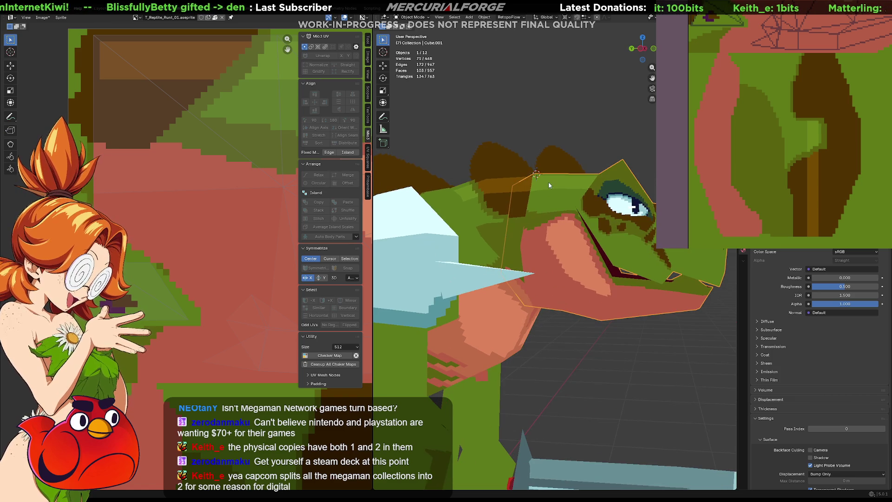
pyautogui.press('r')
pyautogui.press('x')
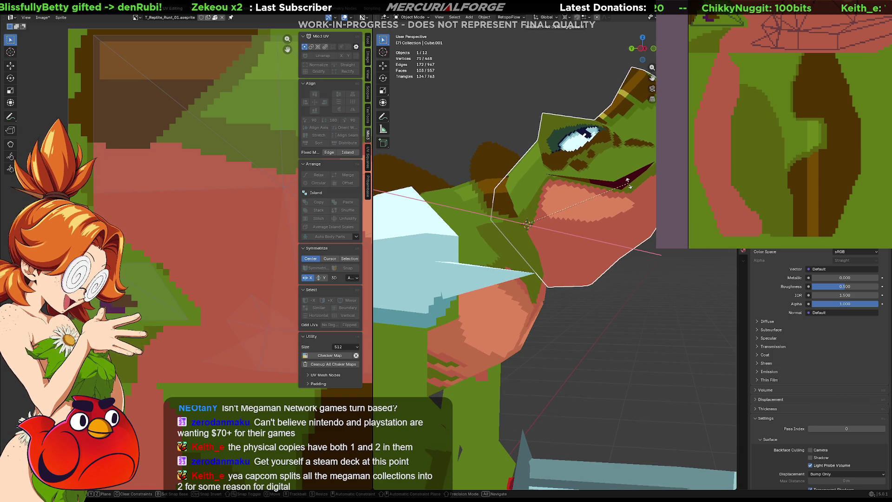
pyautogui.click(628, 183)
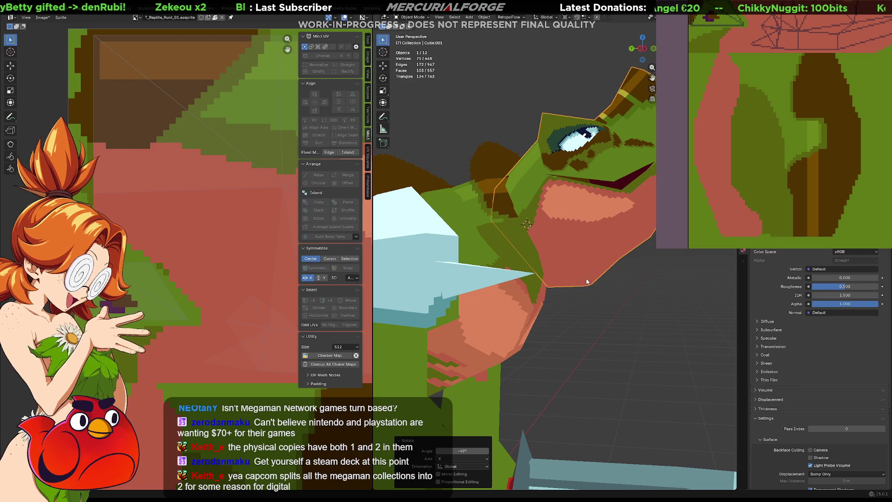
pyautogui.hotkey('ctrl', 'z')
# - Rotate the head around the Z axis instead and enter edit mode with its UVs shown
pyautogui.moveTo(557, 290); pyautogui.dragTo(494, 318, button='middle')
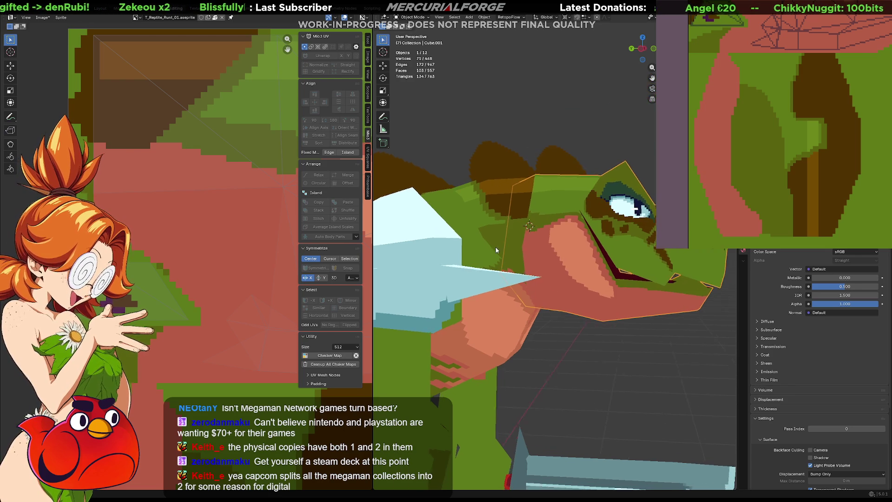
pyautogui.press('r')
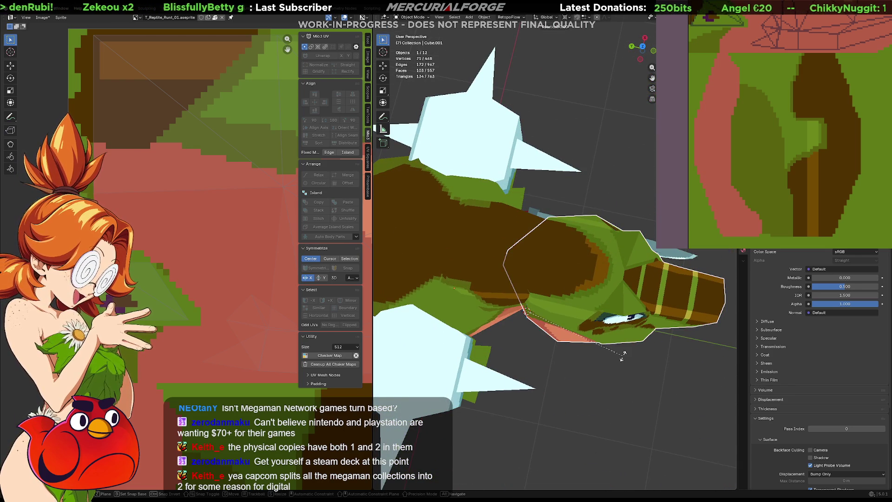
pyautogui.press('Escape')
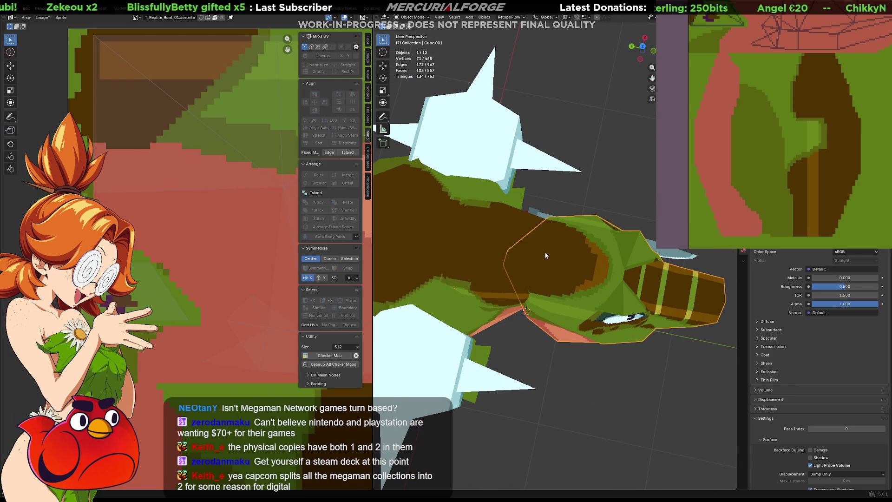
pyautogui.press('r')
pyautogui.press('z')
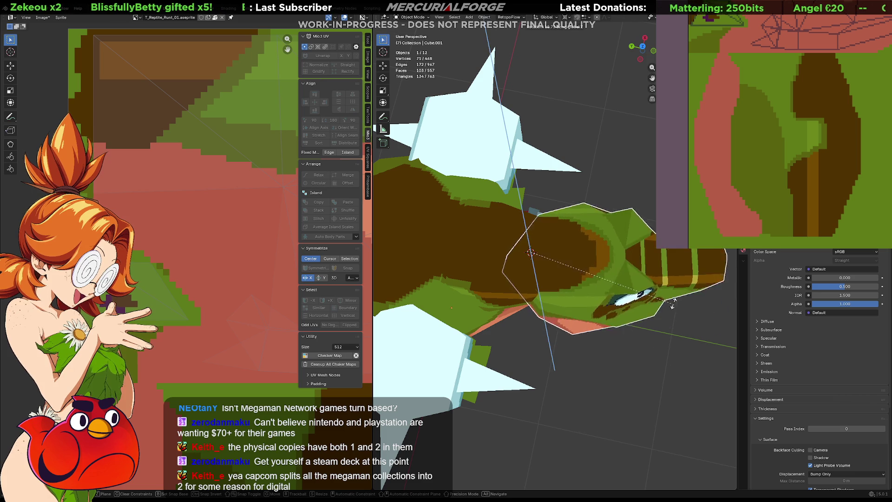
pyautogui.click(633, 222)
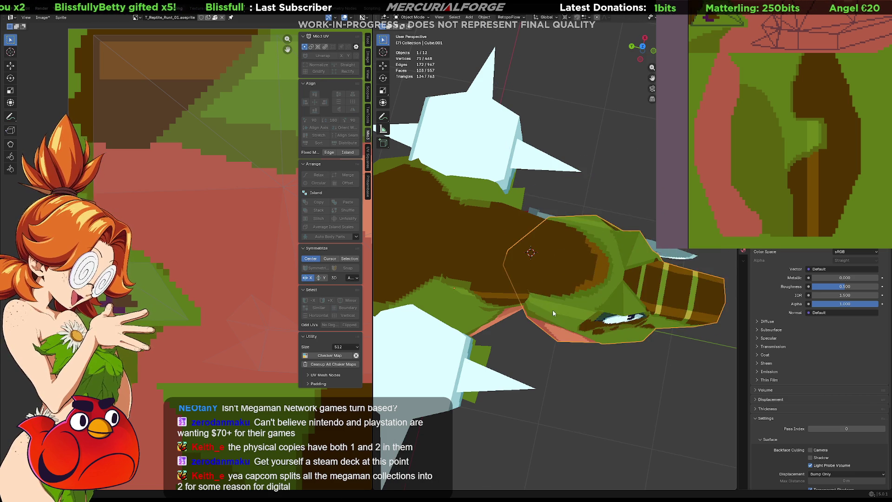
pyautogui.moveTo(633, 222); pyautogui.dragTo(554, 242, button='middle')
pyautogui.press('Tab')
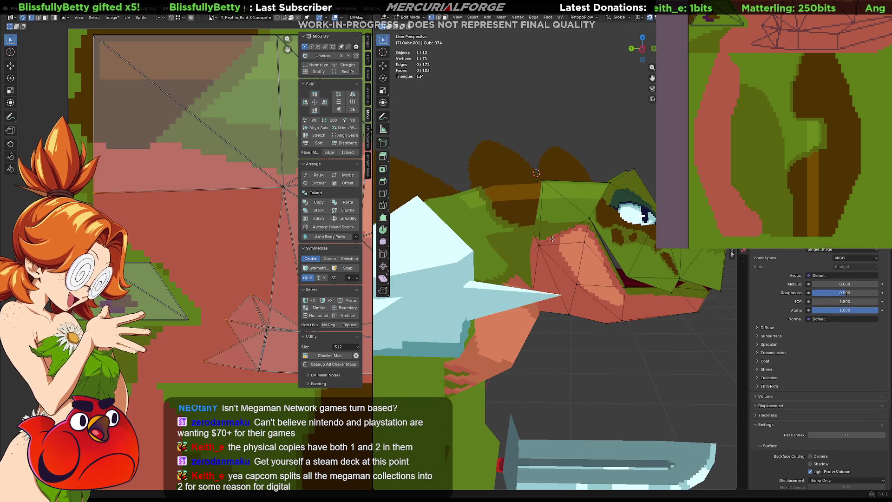
# - In X-ray view, nudge the selected head vertices along Y and then up along Z
pyautogui.hotkey('alt', 'z')
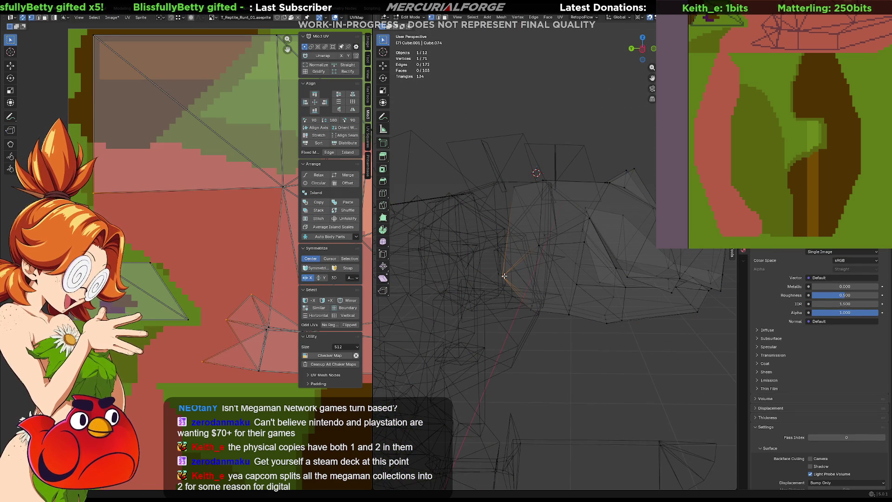
pyautogui.press('g')
pyautogui.press('y')
pyautogui.press('y')
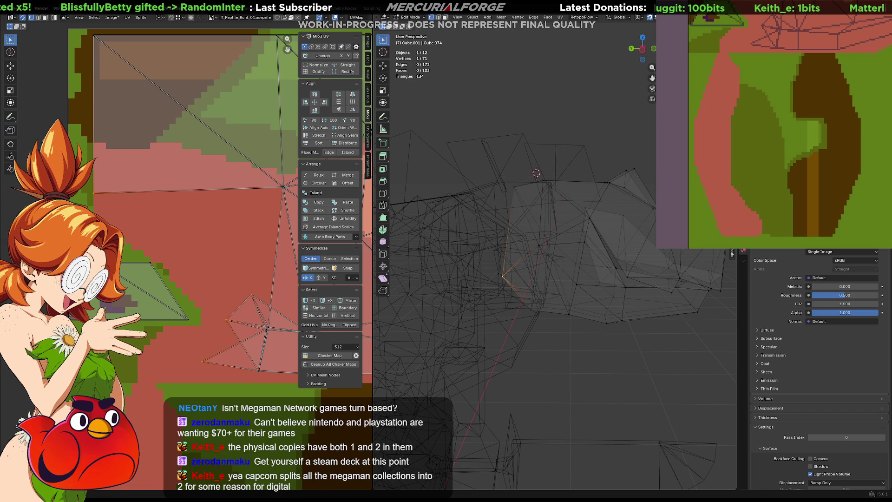
pyautogui.press('y')
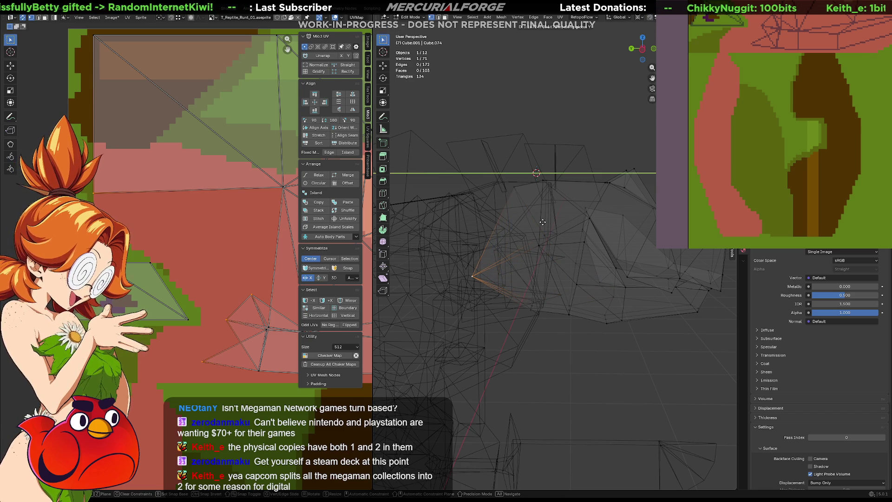
pyautogui.click(542, 222)
pyautogui.press('g')
pyautogui.press('z')
pyautogui.click(543, 200)
# - Return to object mode and switch back to textured solid shading on the whole model
pyautogui.hotkey('ctrl', 'Tab')
pyautogui.hotkey('ctrl', 'Tab')
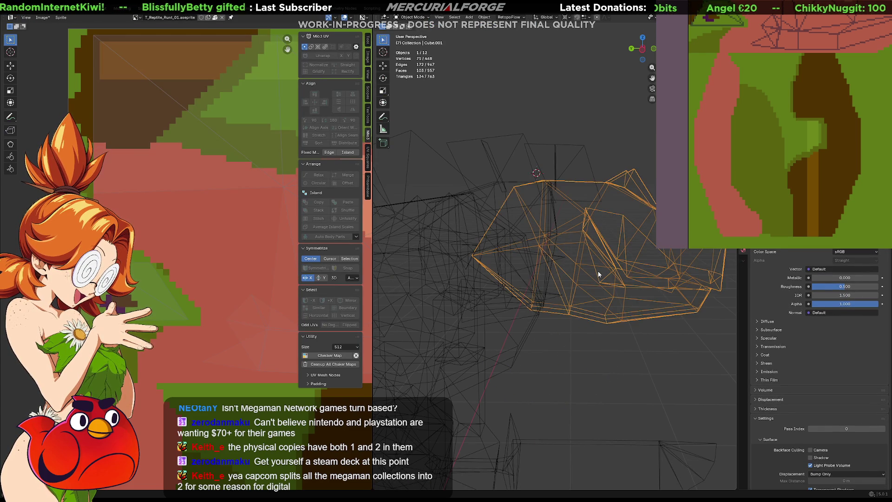
pyautogui.press('Tab')
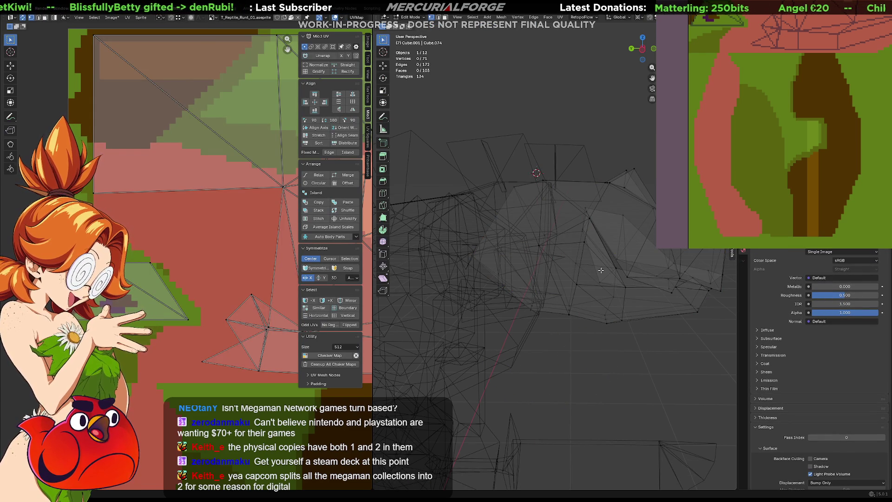
pyautogui.press('Tab')
pyautogui.moveTo(587, 266)
pyautogui.mouseDown(button='middle')
pyautogui.moveTo(566, 267)
pyautogui.moveTo(593, 258)
pyautogui.moveTo(590, 245)
pyautogui.moveTo(600, 255)
pyautogui.moveTo(583, 270)
pyautogui.mouseUp(button='middle')
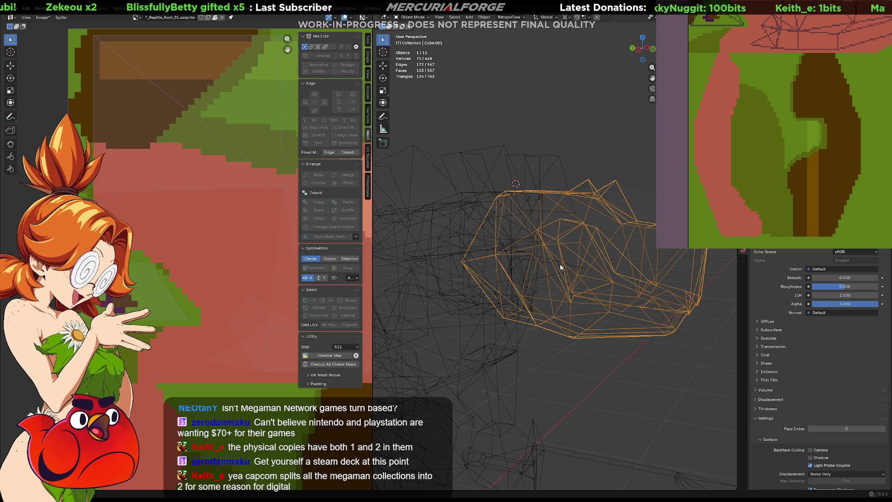
pyautogui.moveTo(560, 264); pyautogui.dragTo(581, 280, button='middle')
pyautogui.press('Tab')
pyautogui.press('Tab')
pyautogui.press('Tab')
pyautogui.press('Tab')
pyautogui.press('Tab')
pyautogui.press('Tab')
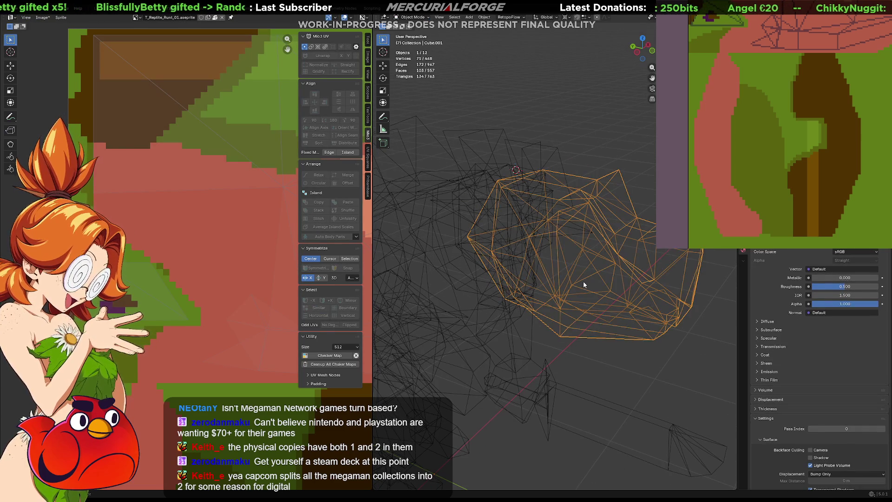
pyautogui.hotkey('shift', 'z')
pyautogui.moveTo(582, 281)
pyautogui.mouseDown(button='middle')
pyautogui.moveTo(564, 323)
pyautogui.moveTo(538, 346)
pyautogui.mouseUp(button='middle')
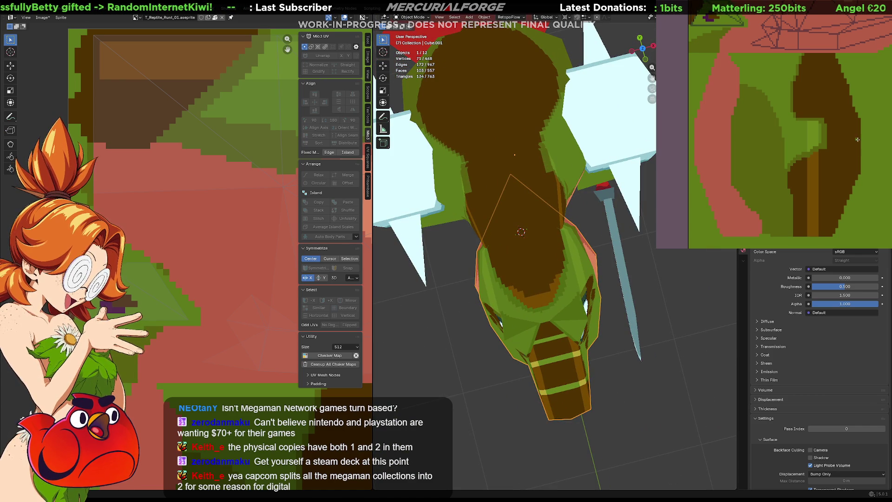
pyautogui.scroll(-3, 832, 145)
pyautogui.scroll(-3, 823, 161)
pyautogui.scroll(-3, 807, 183)
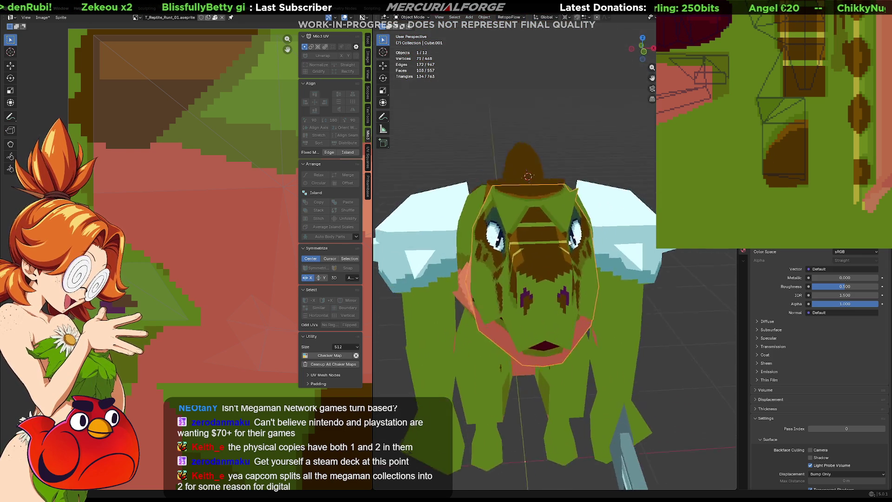
# - Enter edit mode on the head close up and select the edge bordering the brown patch above the eye
pyautogui.moveTo(520, 244); pyautogui.dragTo(518, 254, button='middle')
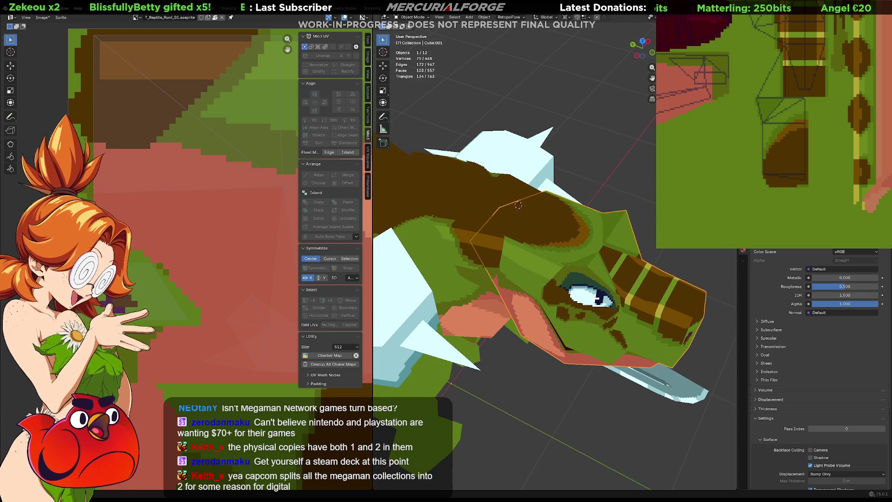
pyautogui.scroll(2, 518, 254)
pyautogui.scroll(2, 526, 255)
pyautogui.scroll(2, 540, 253)
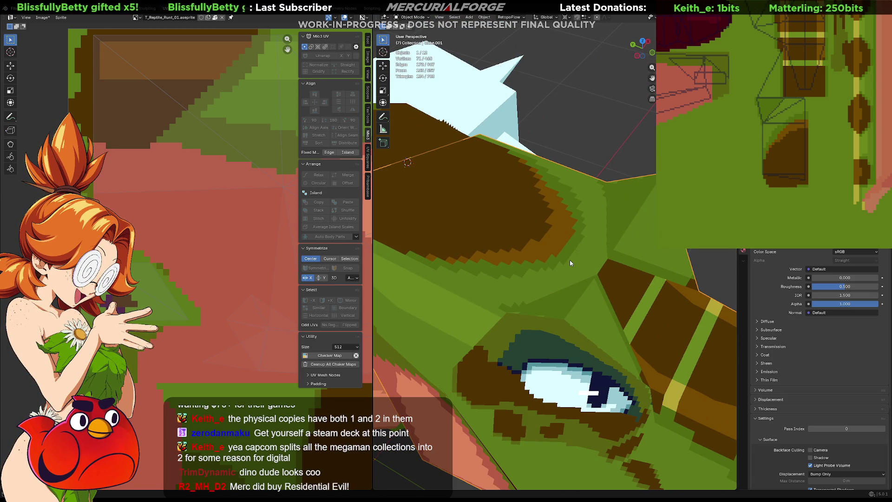
pyautogui.press('Tab')
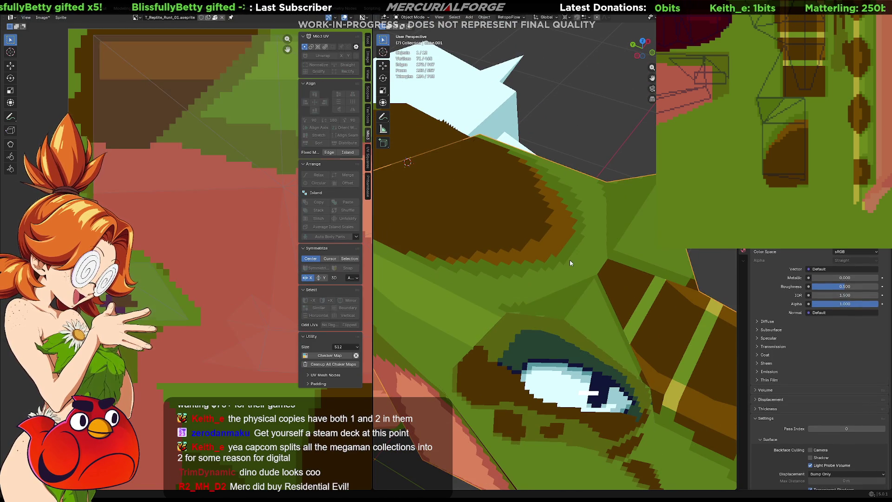
pyautogui.click(563, 242)
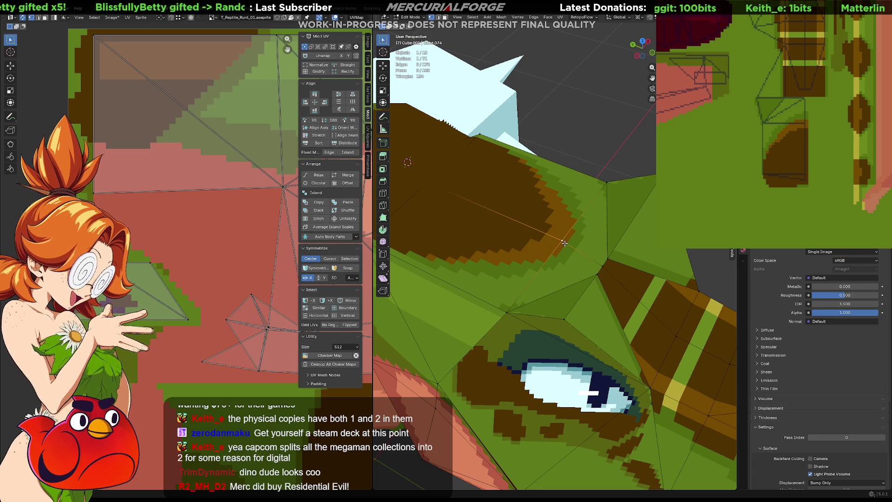
pyautogui.scroll(-2, 227, 237)
pyautogui.scroll(-1, 227, 236)
pyautogui.scroll(-1, 227, 236)
pyautogui.scroll(-1, 226, 237)
pyautogui.scroll(1, 261, 287)
pyautogui.scroll(2, 261, 287)
pyautogui.scroll(2, 262, 287)
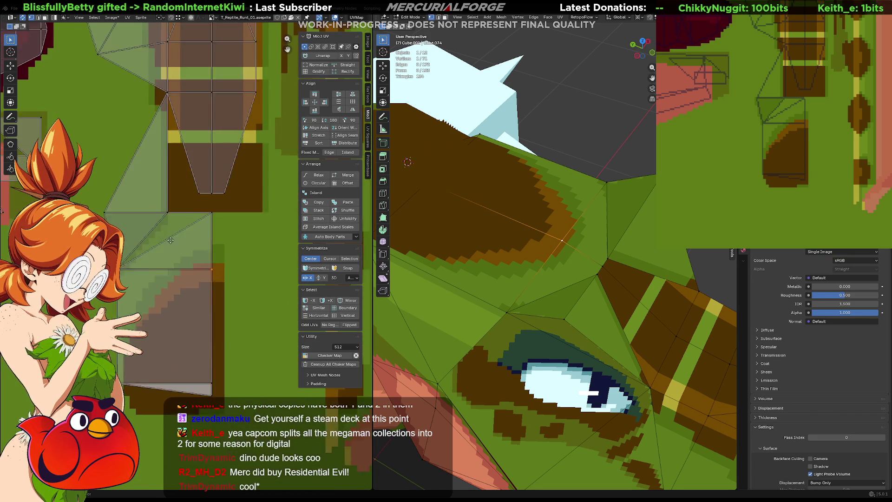
pyautogui.scroll(1, 261, 287)
pyautogui.scroll(1, 226, 281)
# - Move the brown-patch border UV point twice until the texture lines up
pyautogui.press('g')
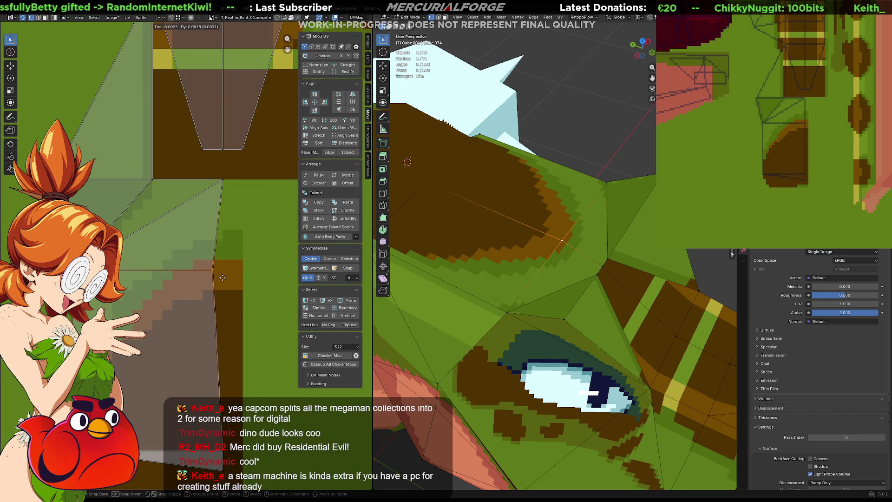
pyautogui.click(223, 272)
pyautogui.press('g')
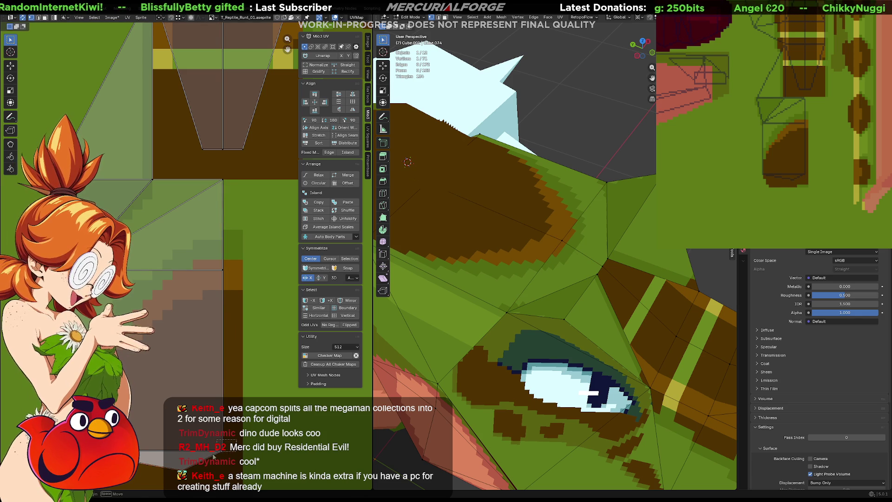
pyautogui.click(224, 271)
# - Check the head textured in object mode, then re-enter edit mode
pyautogui.press('Tab')
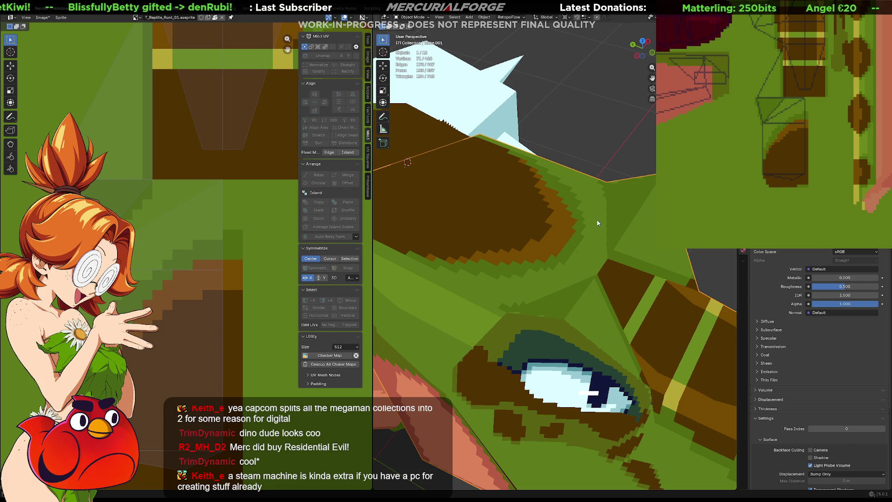
pyautogui.scroll(2, 596, 212)
pyautogui.scroll(2, 579, 245)
pyautogui.scroll(2, 562, 276)
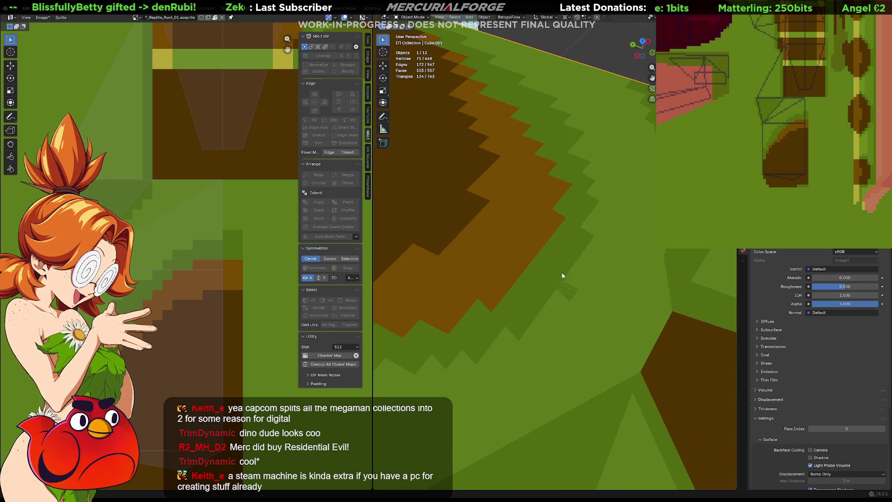
pyautogui.scroll(1, 562, 276)
pyautogui.scroll(1, 592, 386)
pyautogui.press('`')
pyautogui.press('Escape')
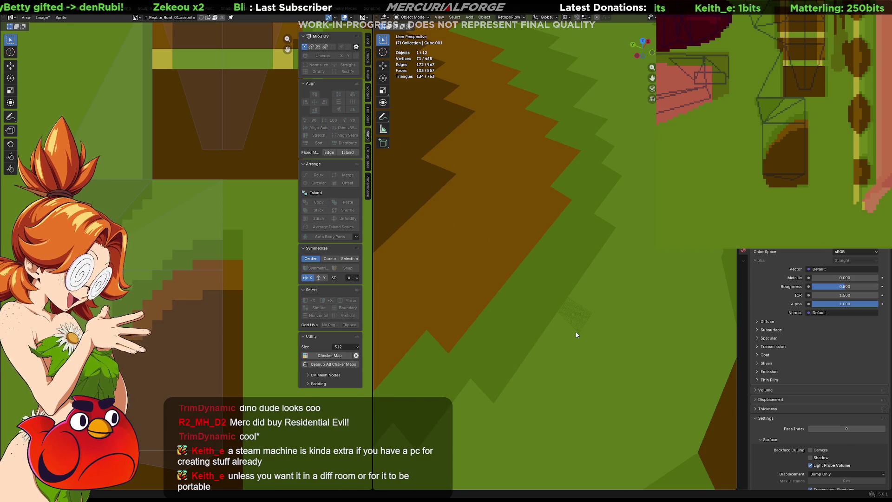
pyautogui.scroll(-5, 530, 317)
pyautogui.press('Tab')
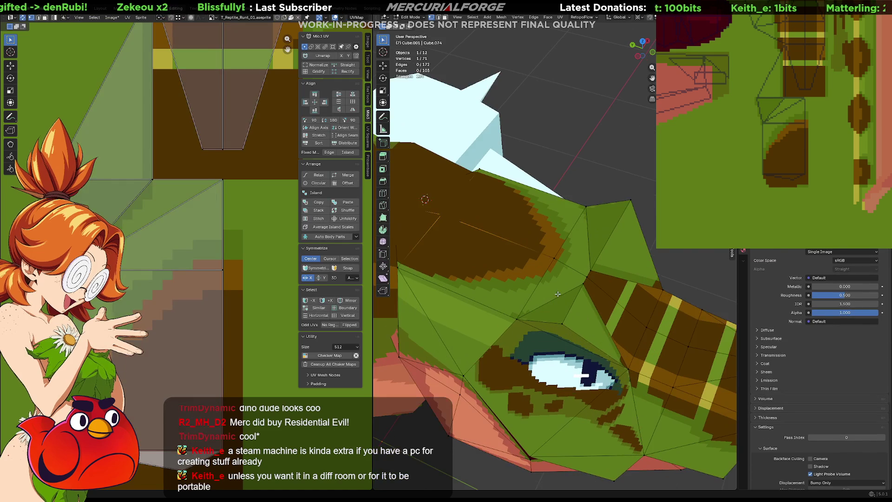
# - Merge the head's vertices by distance and select the small triangle beside the eye
pyautogui.press('a')
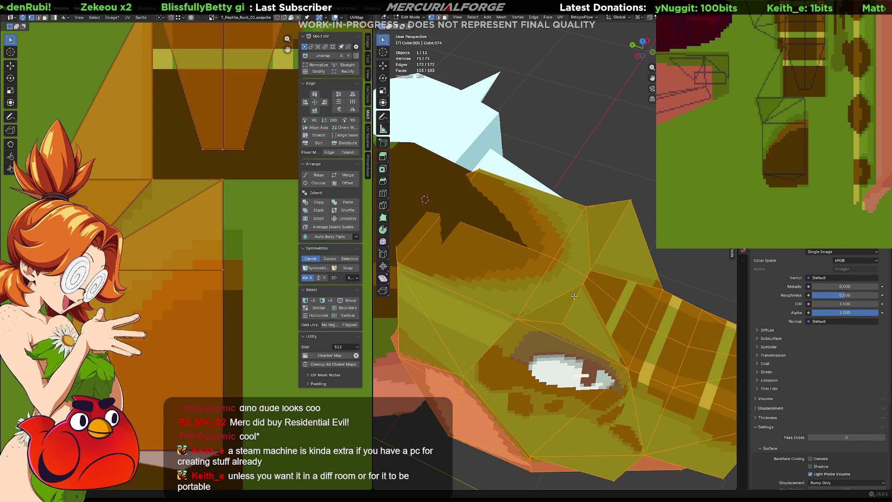
pyautogui.press('m')
pyautogui.click(558, 320)
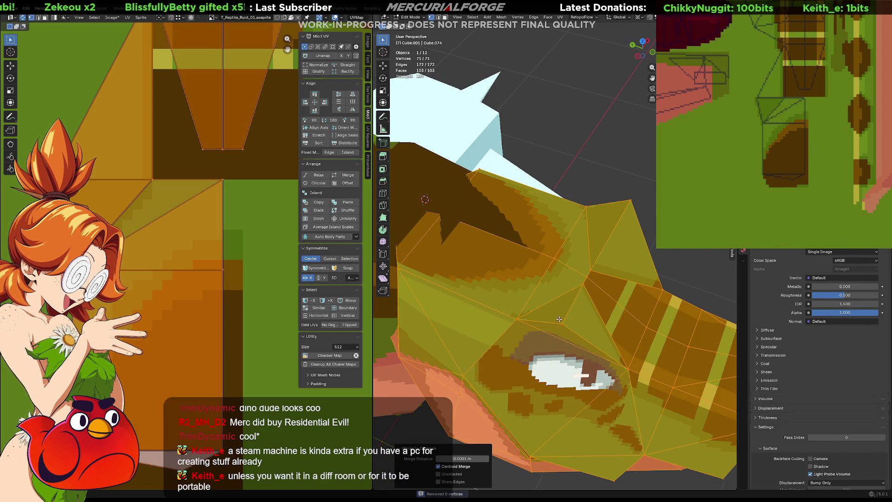
pyautogui.click(578, 270)
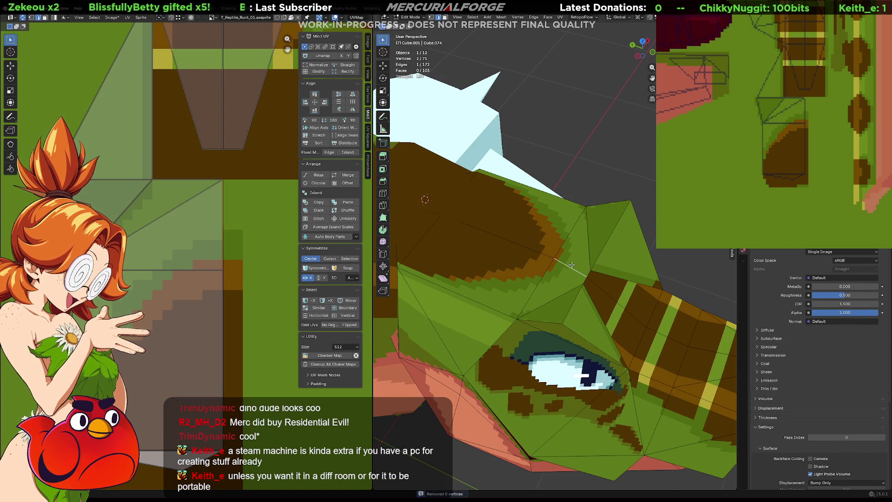
pyautogui.click(566, 268)
pyautogui.click(555, 284)
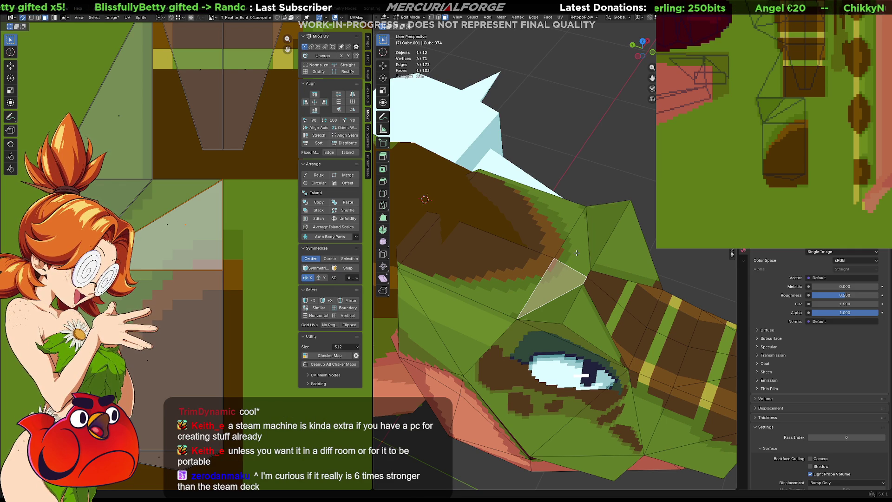
pyautogui.click(576, 252)
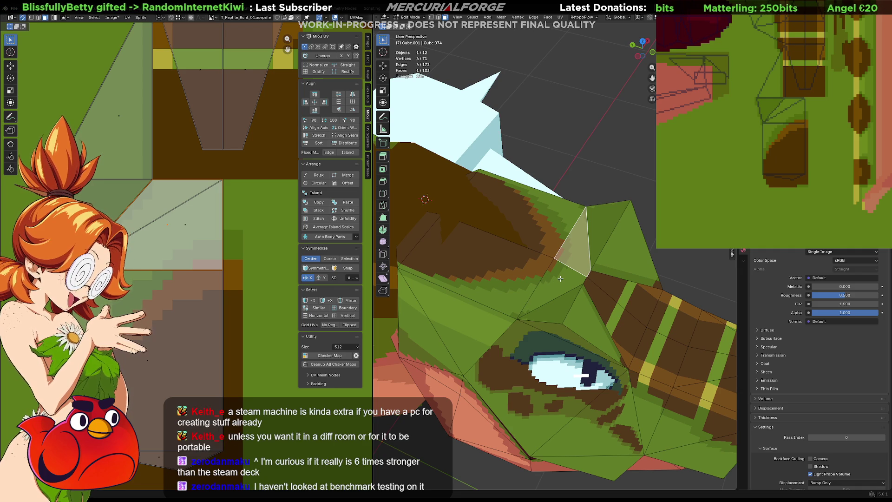
pyautogui.click(560, 278)
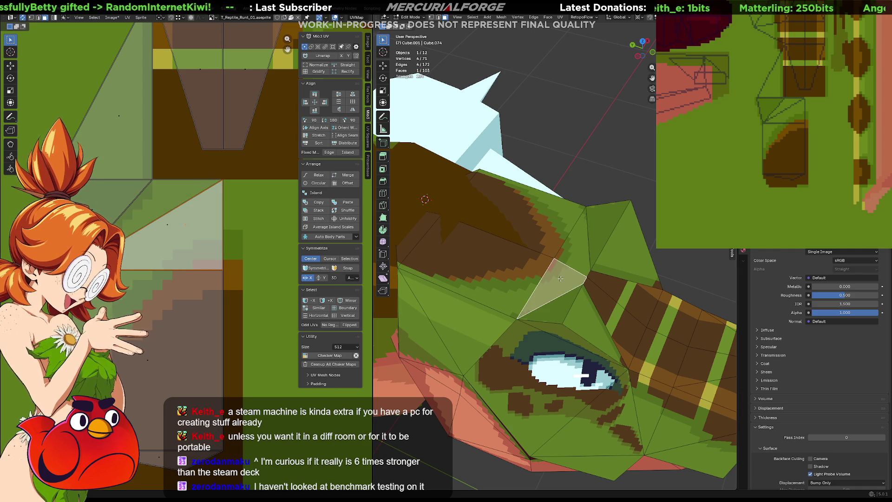
# - Move the triangle's top-right UV corner to the left and return to object mode
pyautogui.click(214, 181)
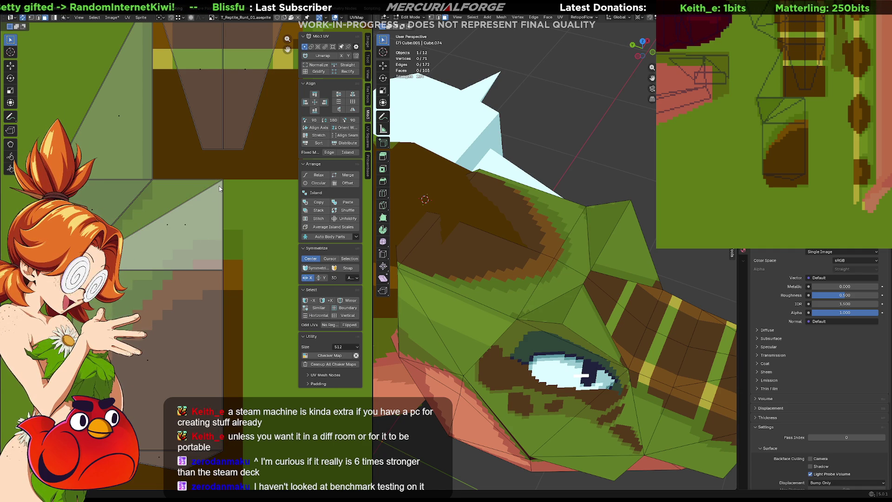
pyautogui.click(220, 183)
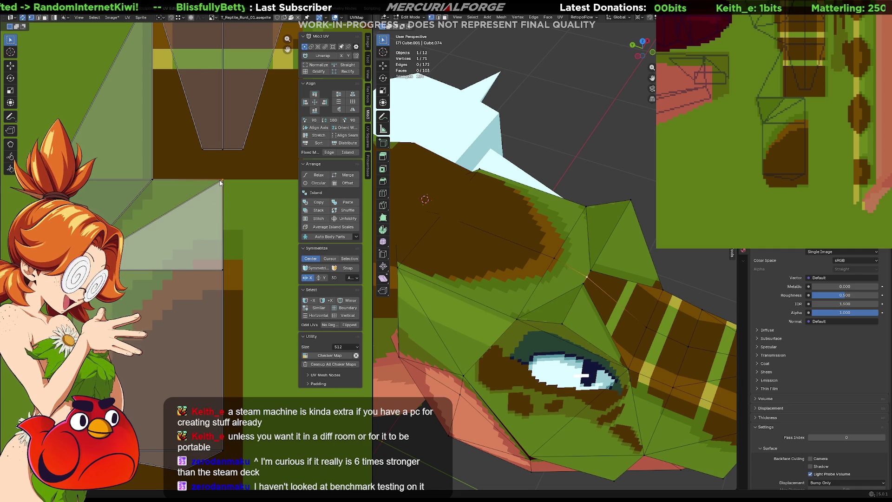
pyautogui.press('g')
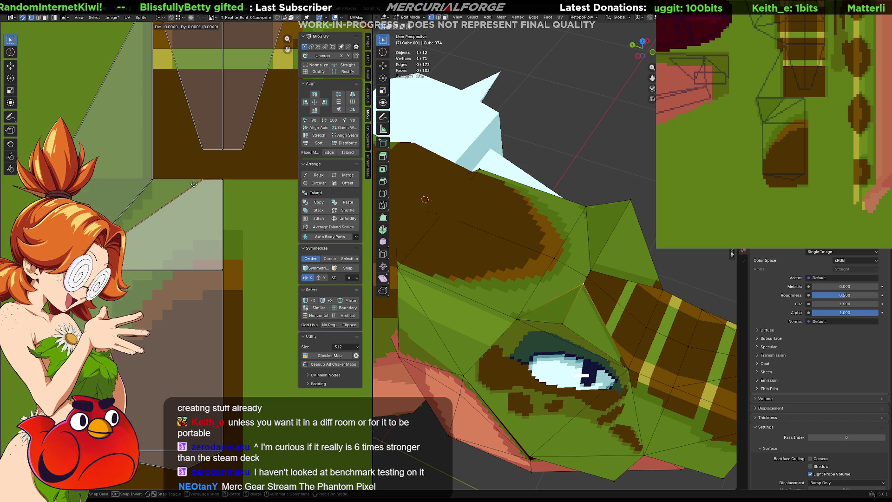
pyautogui.click(143, 185)
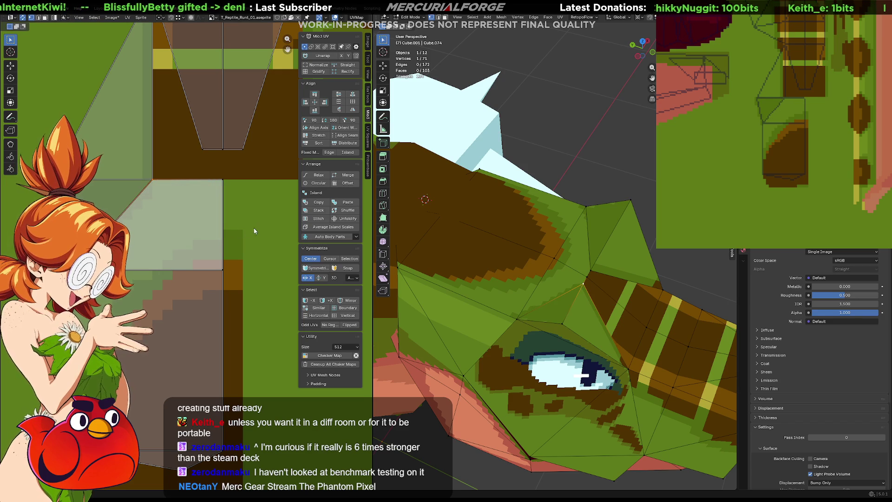
pyautogui.press('Tab')
pyautogui.moveTo(598, 162); pyautogui.dragTo(565, 205, button='middle')
pyautogui.scroll(3, 566, 219)
pyautogui.scroll(-2, 565, 220)
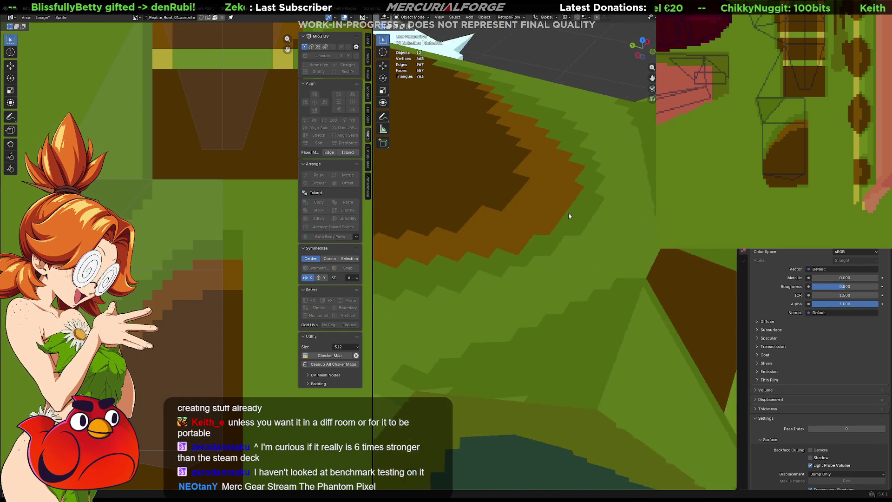
pyautogui.scroll(-3, 566, 218)
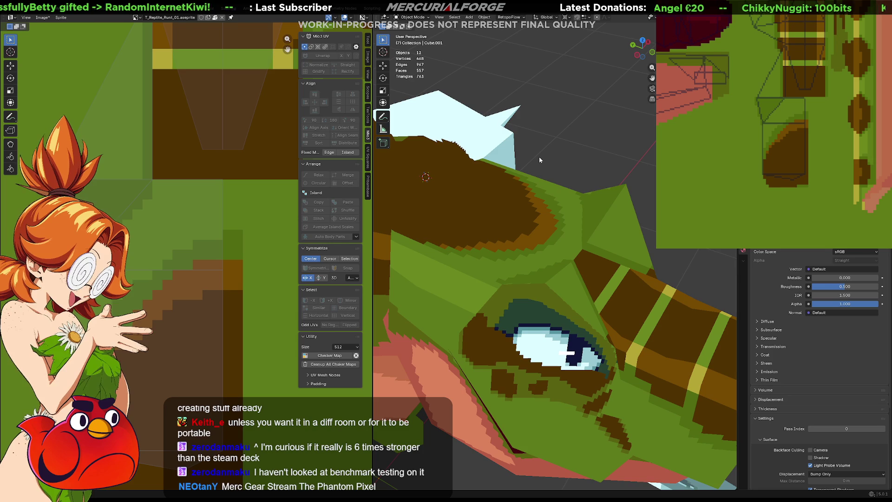
# - Snap the 3D cursor onto the joint where the head meets the neck
pyautogui.moveTo(553, 253)
pyautogui.mouseDown(button='middle')
pyautogui.moveTo(546, 273)
pyautogui.moveTo(544, 233)
pyautogui.moveTo(536, 261)
pyautogui.moveTo(553, 262)
pyautogui.mouseUp(button='middle')
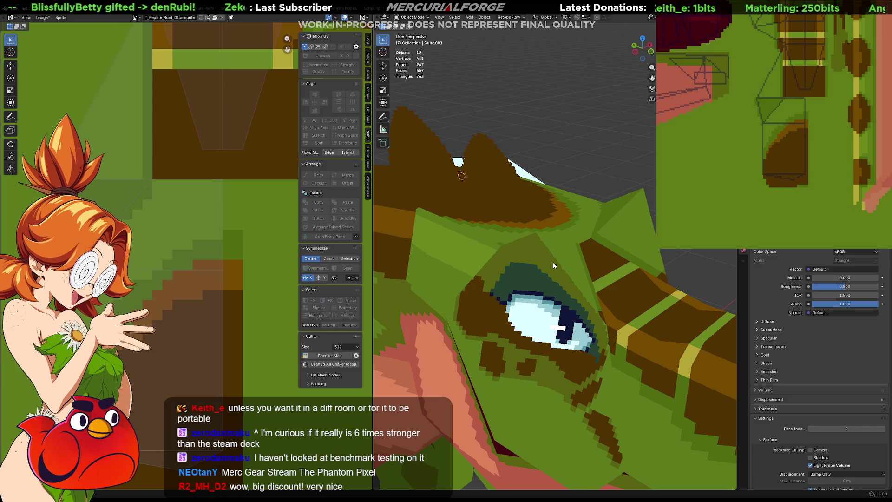
pyautogui.moveTo(553, 263)
pyautogui.mouseDown(button='middle')
pyautogui.moveTo(439, 198)
pyautogui.moveTo(517, 241)
pyautogui.moveTo(471, 236)
pyautogui.moveTo(484, 224)
pyautogui.moveTo(487, 244)
pyautogui.moveTo(489, 222)
pyautogui.moveTo(500, 230)
pyautogui.mouseUp(button='middle')
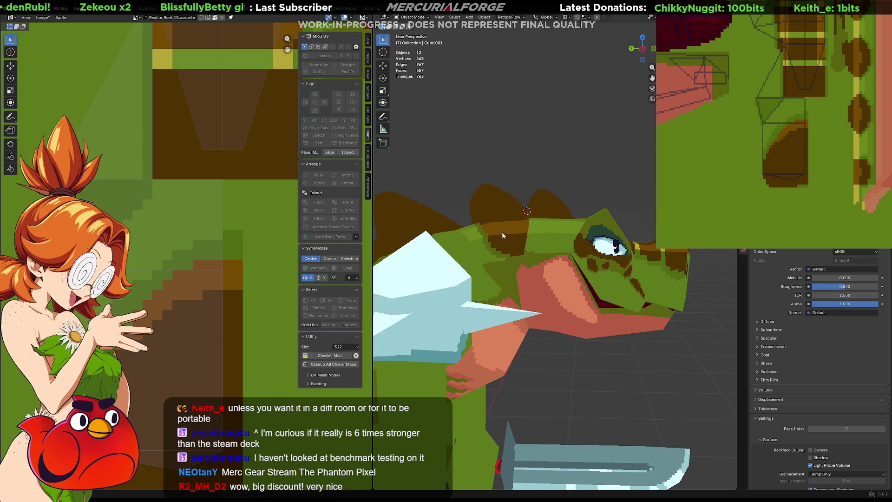
pyautogui.keyDown('shift'); pyautogui.moveTo(521, 267); pyautogui.dragTo(524, 266, button='right'); pyautogui.keyUp('shift')
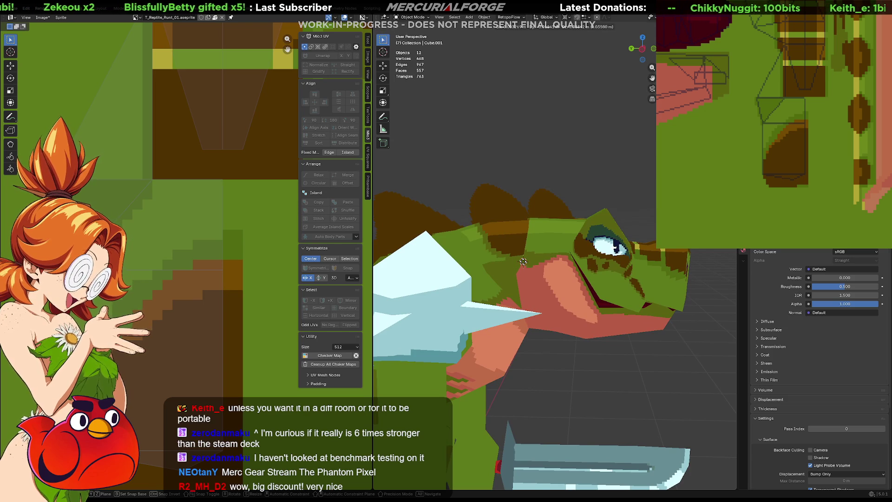
# - Rotate the head upward about the neck-joint cursor and inspect the tilted pose
pyautogui.click(556, 258)
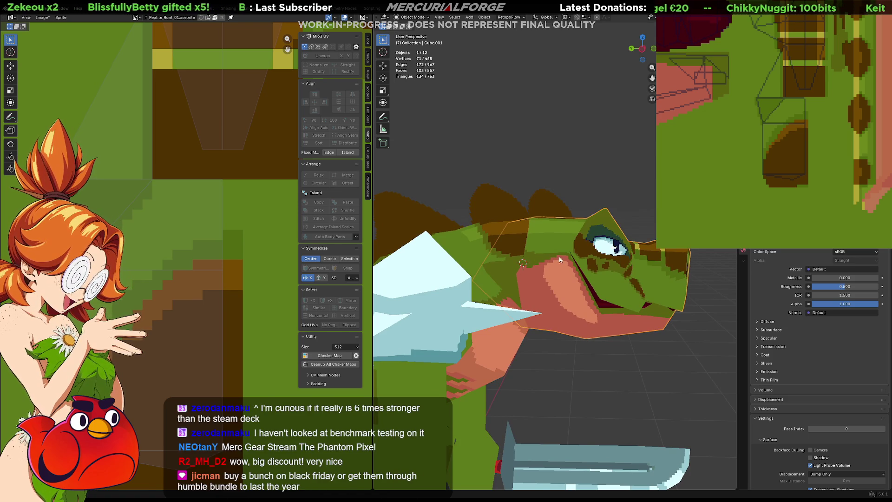
pyautogui.moveTo(570, 264); pyautogui.dragTo(592, 264, button='middle')
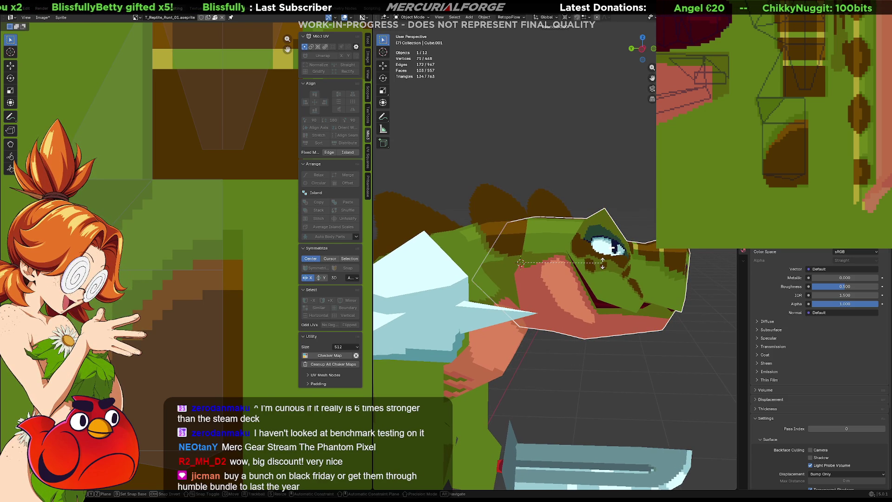
pyautogui.press('r')
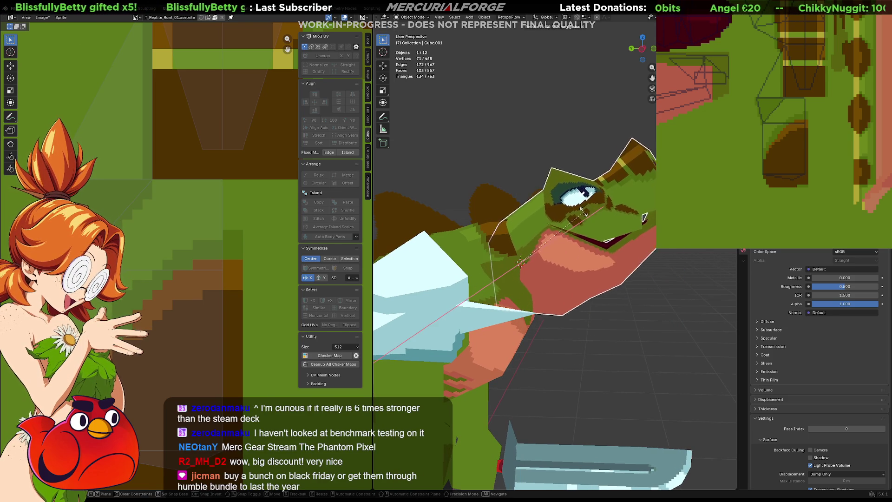
pyautogui.click(632, 316)
pyautogui.moveTo(633, 316)
pyautogui.mouseDown(button='middle')
pyautogui.moveTo(474, 295)
pyautogui.moveTo(486, 317)
pyautogui.moveTo(626, 291)
pyautogui.moveTo(622, 311)
pyautogui.moveTo(629, 302)
pyautogui.moveTo(631, 310)
pyautogui.moveTo(638, 297)
pyautogui.moveTo(633, 307)
pyautogui.moveTo(468, 304)
pyautogui.moveTo(497, 306)
pyautogui.mouseUp(button='middle')
pyautogui.press('Tab')
pyautogui.press('Tab')
pyautogui.scroll(-5, 633, 304)
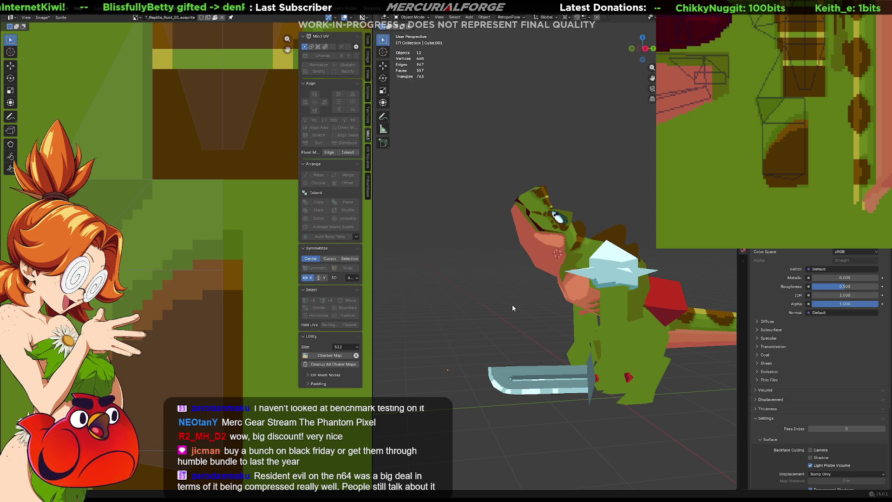
pyautogui.scroll(2, 505, 298)
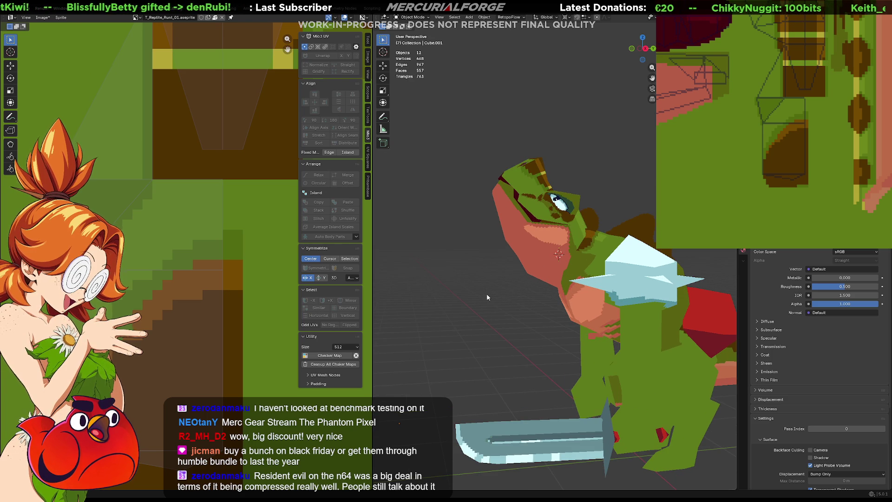
# - Undo the head's upward rotation so it faces forward, then add the head to the selection
pyautogui.moveTo(487, 298)
pyautogui.mouseDown(button='middle')
pyautogui.moveTo(636, 295)
pyautogui.moveTo(593, 294)
pyautogui.moveTo(613, 287)
pyautogui.mouseUp(button='middle')
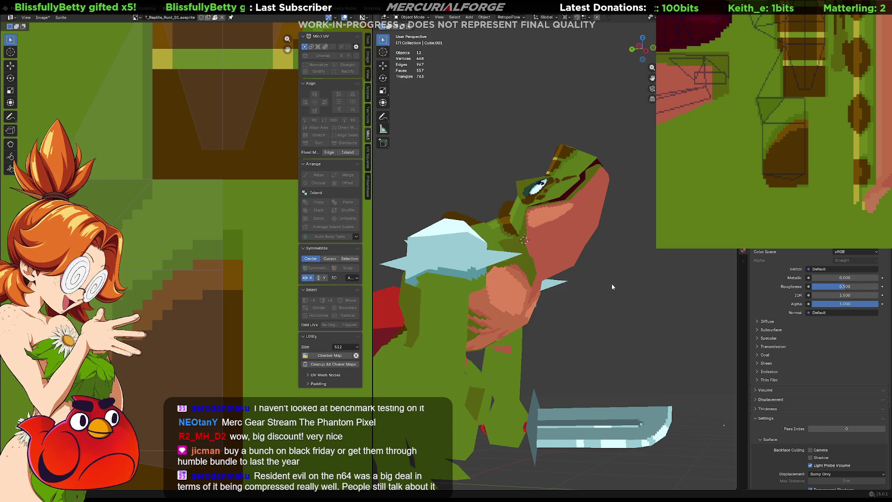
pyautogui.moveTo(613, 274)
pyautogui.mouseDown(button='middle')
pyautogui.moveTo(604, 329)
pyautogui.moveTo(613, 292)
pyautogui.mouseUp(button='middle')
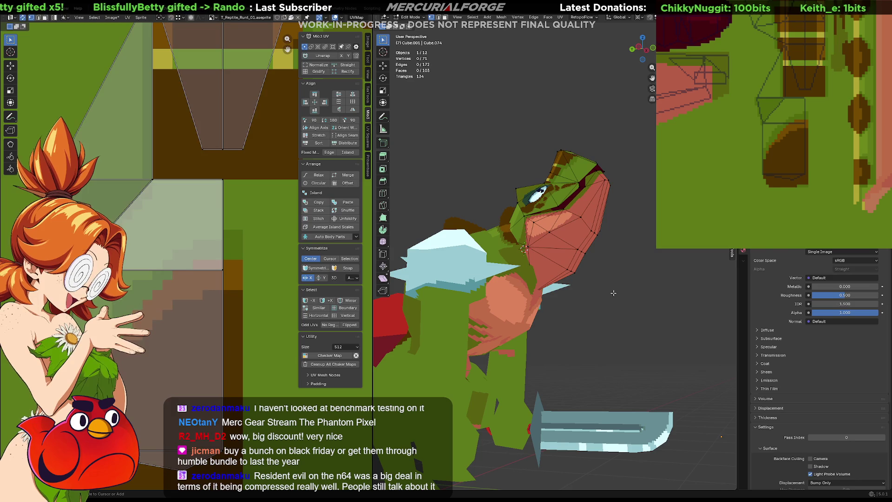
pyautogui.hotkey('ctrl', 'z')
pyautogui.hotkey('ctrl', 'z')
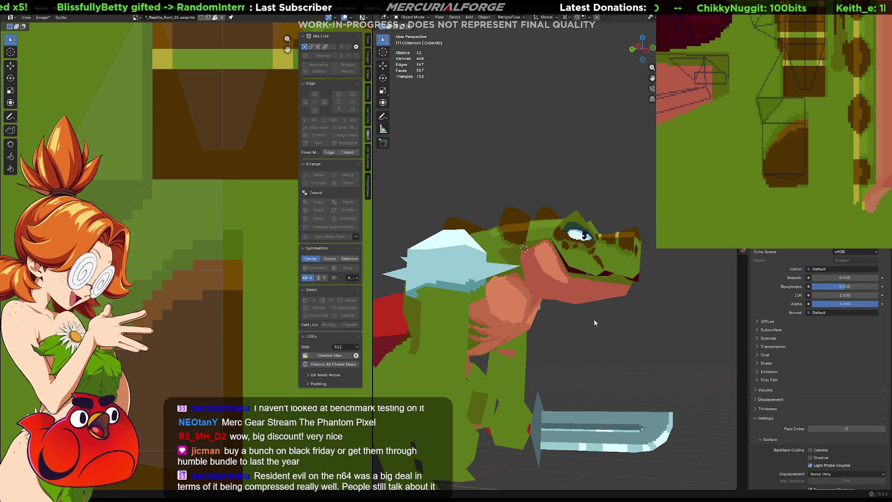
pyautogui.keyDown('shift'); pyautogui.click(573, 239); pyautogui.keyUp('shift')
pyautogui.moveTo(494, 237); pyautogui.dragTo(501, 262, button='middle')
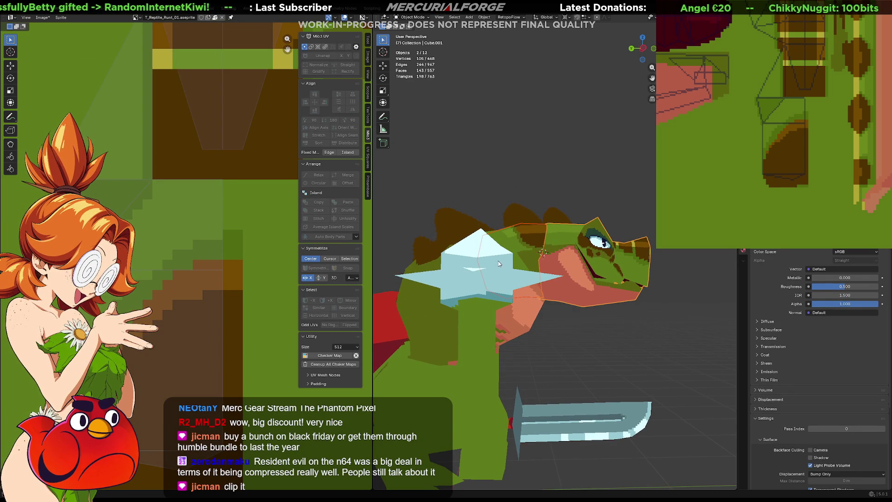
# - Rotate and nudge the head about its base, then undo the upward tilt
pyautogui.press('r')
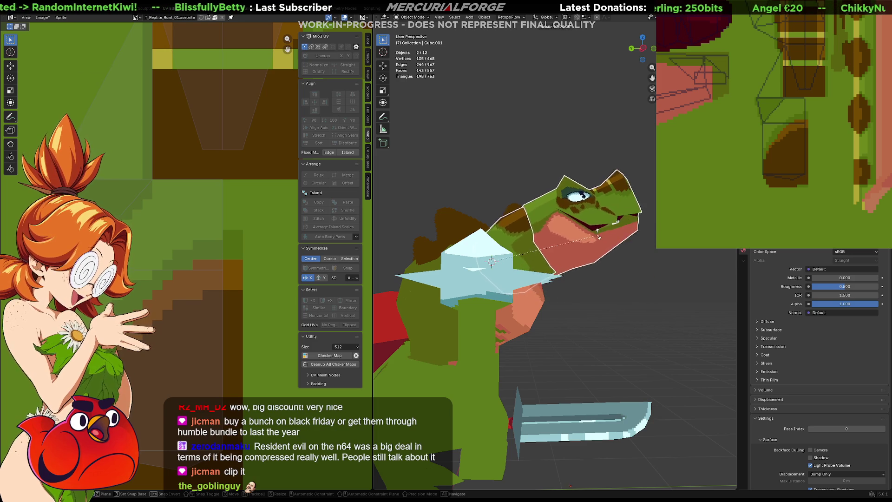
pyautogui.click(530, 264)
pyautogui.moveTo(531, 263); pyautogui.dragTo(523, 271, button='middle')
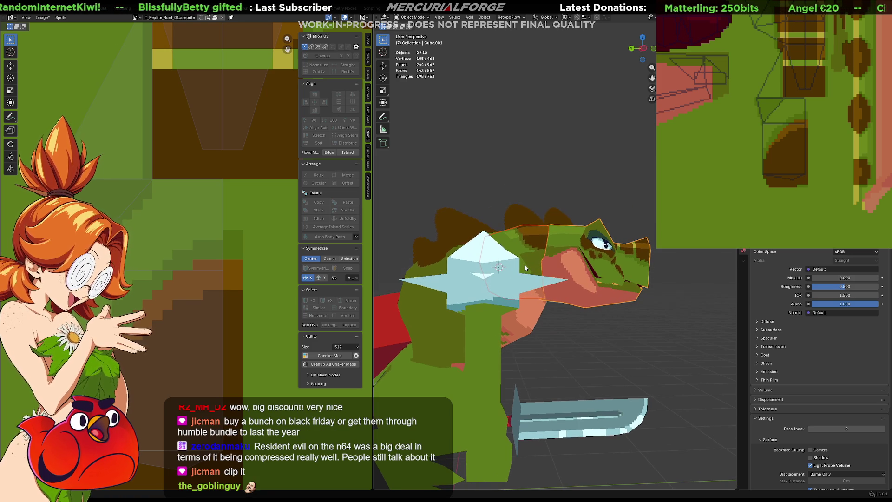
pyautogui.press('g')
pyautogui.click(495, 281)
pyautogui.press('r')
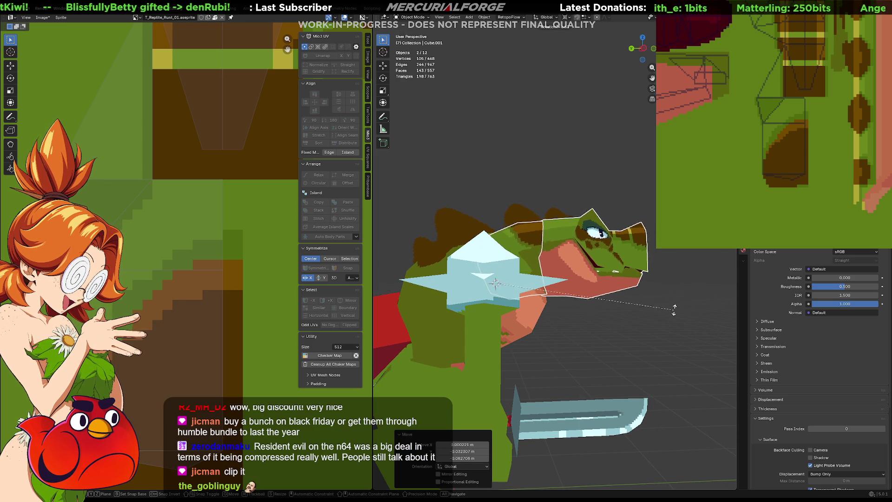
pyautogui.click(603, 198)
pyautogui.hotkey('ctrl', 'z')
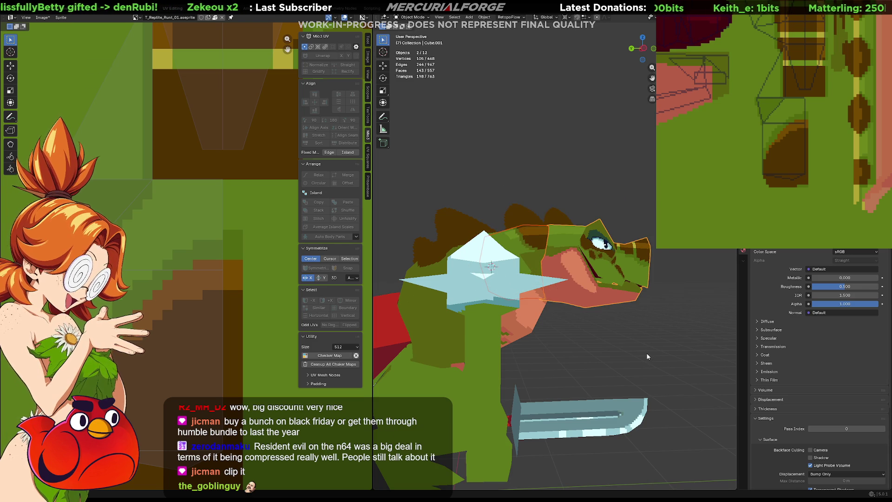
# - Try another head rotation and undo it, then select the crest object and link-select one spike in Edit Mode
pyautogui.press('r')
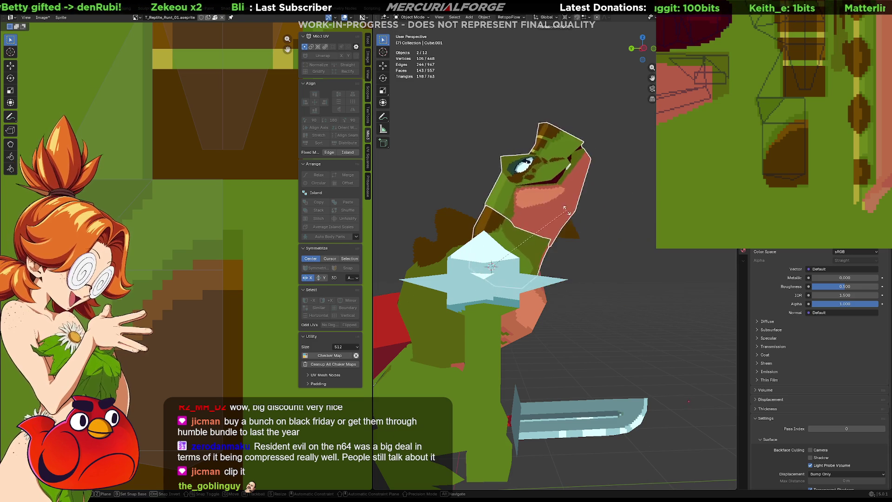
pyautogui.click(562, 218)
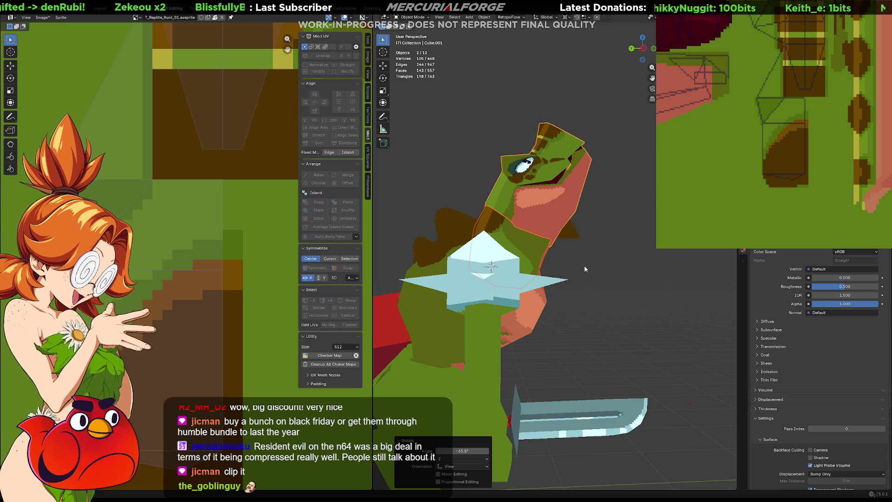
pyautogui.hotkey('ctrl', 'z')
pyautogui.click(604, 205)
pyautogui.scroll(3, 576, 214)
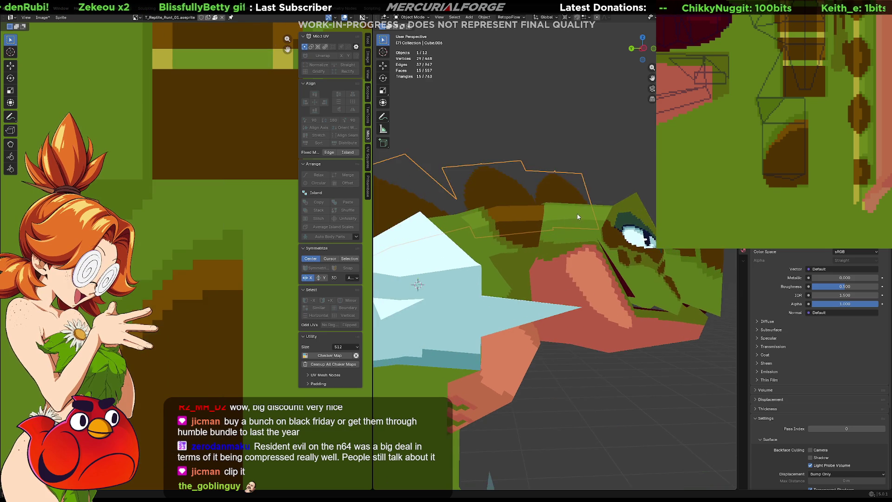
pyautogui.moveTo(576, 214); pyautogui.dragTo(571, 222, button='middle')
pyautogui.press('Tab')
pyautogui.press('l')
pyautogui.moveTo(560, 195)
pyautogui.mouseDown(button='middle')
pyautogui.moveTo(519, 202)
pyautogui.moveTo(542, 201)
pyautogui.mouseUp(button='middle')
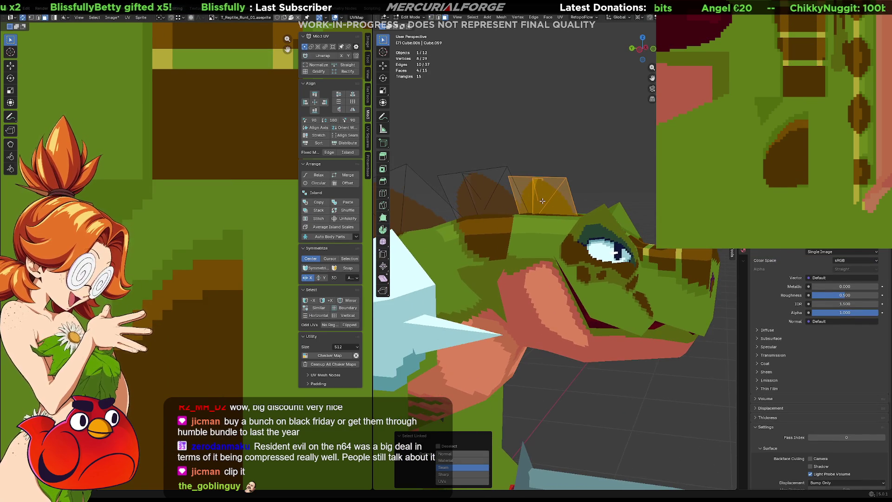
# - Separate the selected spike into its own object and join it into the head with Ctrl+J
pyautogui.click(542, 201)
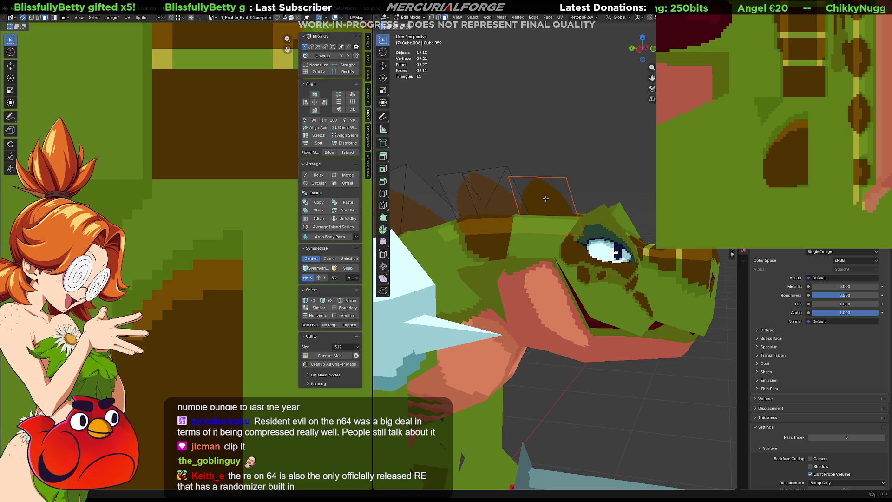
pyautogui.press('Tab')
pyautogui.moveTo(547, 198); pyautogui.dragTo(544, 193, button='middle')
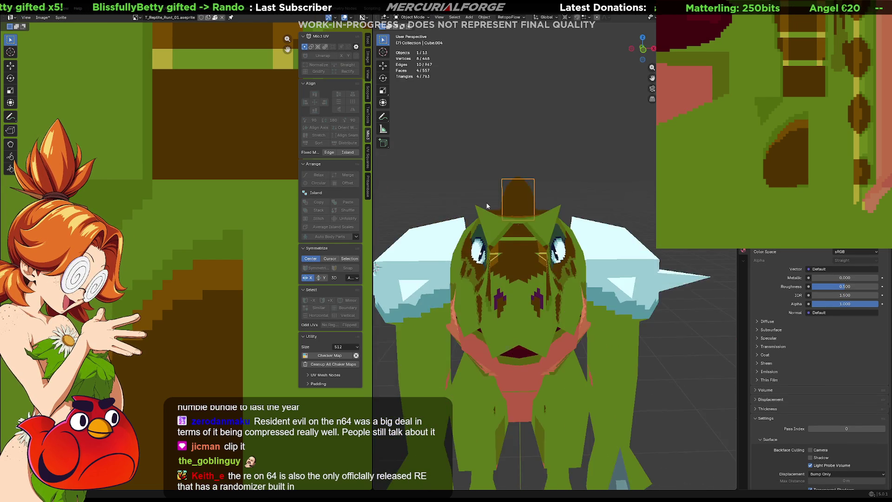
pyautogui.moveTo(535, 204); pyautogui.dragTo(557, 208, button='middle')
pyautogui.keyDown('shift'); pyautogui.click(581, 247); pyautogui.keyUp('shift')
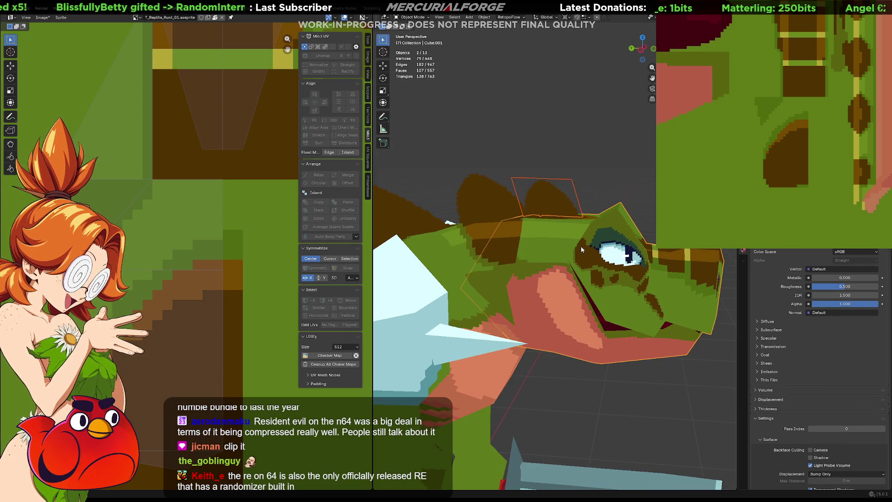
pyautogui.hotkey('ctrl', 'j')
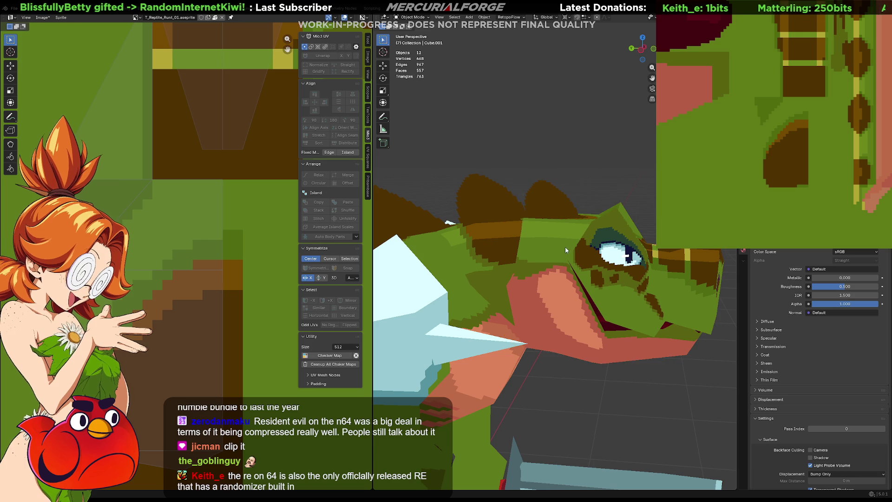
# - Rotate the head, undo the rotation after checking it, then reselect only the head
pyautogui.moveTo(511, 286); pyautogui.dragTo(547, 278, button='middle')
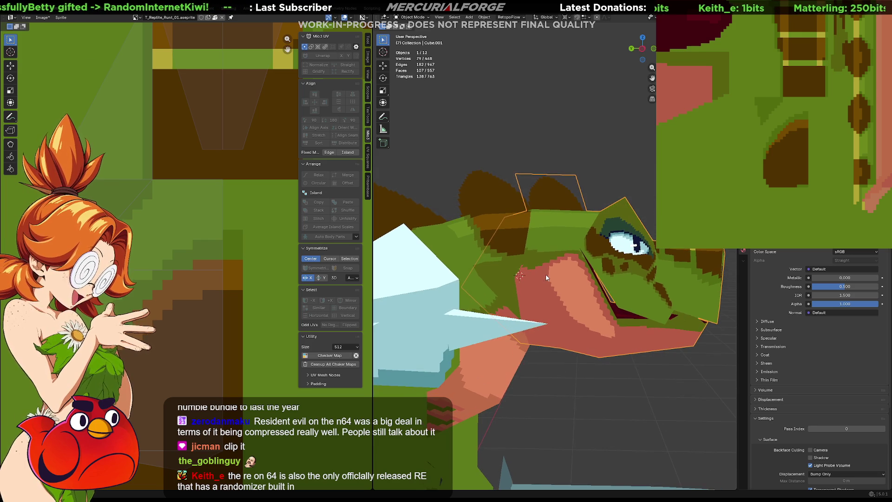
pyautogui.press('r')
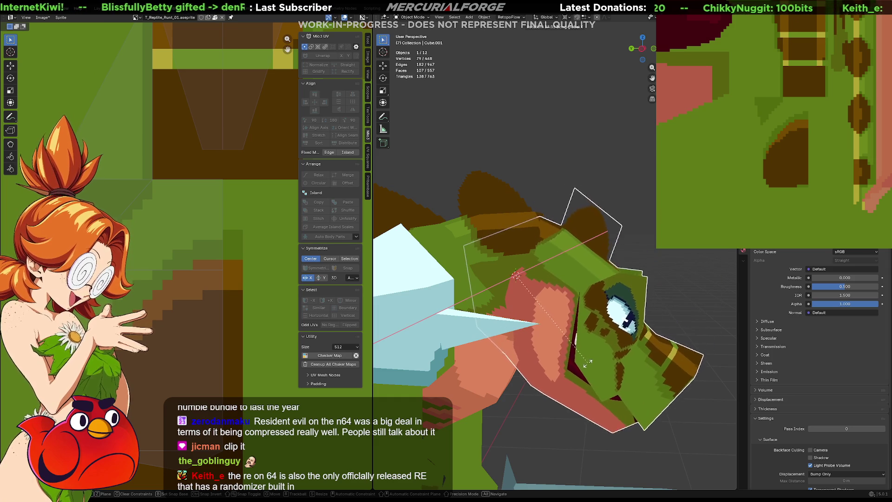
pyautogui.click(530, 295)
pyautogui.moveTo(530, 294)
pyautogui.mouseDown(button='middle')
pyautogui.moveTo(463, 287)
pyautogui.moveTo(528, 336)
pyautogui.moveTo(552, 287)
pyautogui.mouseUp(button='middle')
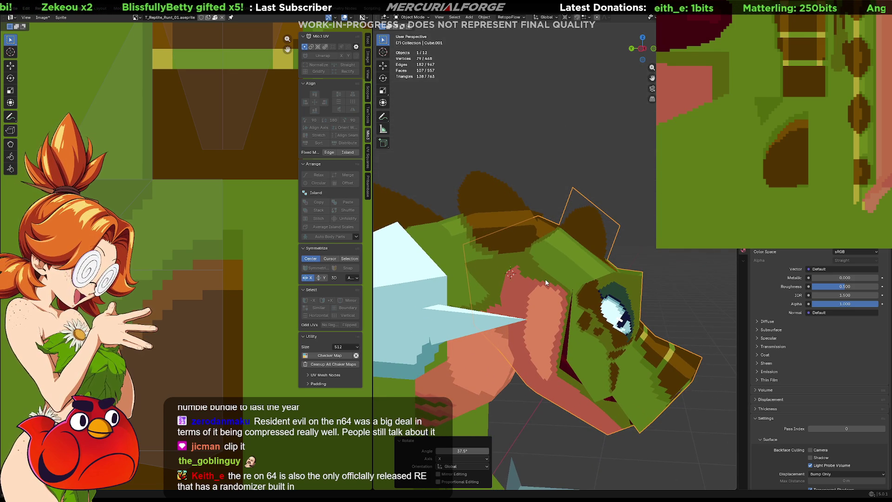
pyautogui.hotkey('ctrl', 'z')
pyautogui.hotkey('alt', 'a')
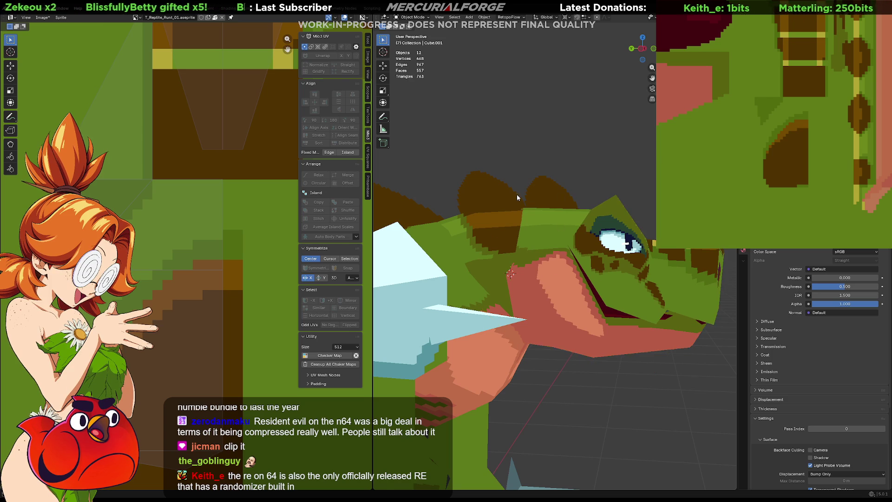
pyautogui.scroll(3, 559, 276)
pyautogui.click(559, 276)
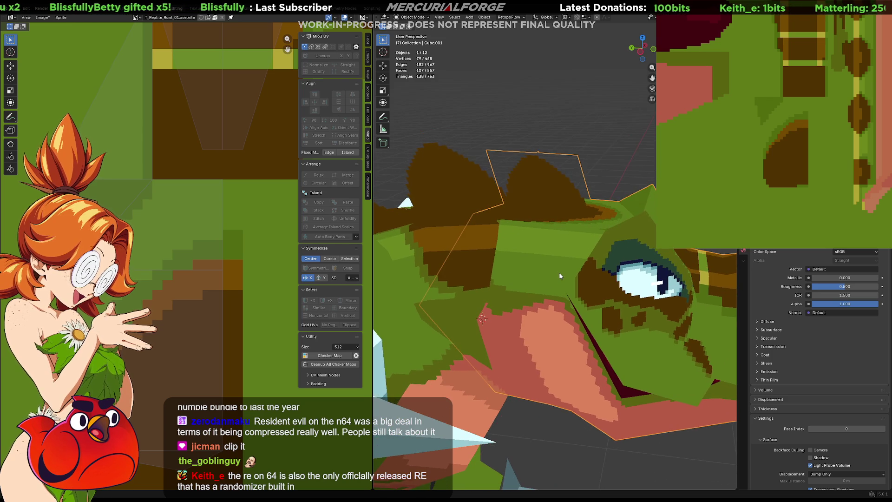
# - Isolate the head in local view and move one crest vertex along the Y axis
pyautogui.press('/')
pyautogui.moveTo(529, 248); pyautogui.dragTo(557, 255, button='middle')
pyautogui.scroll(2, 572, 258)
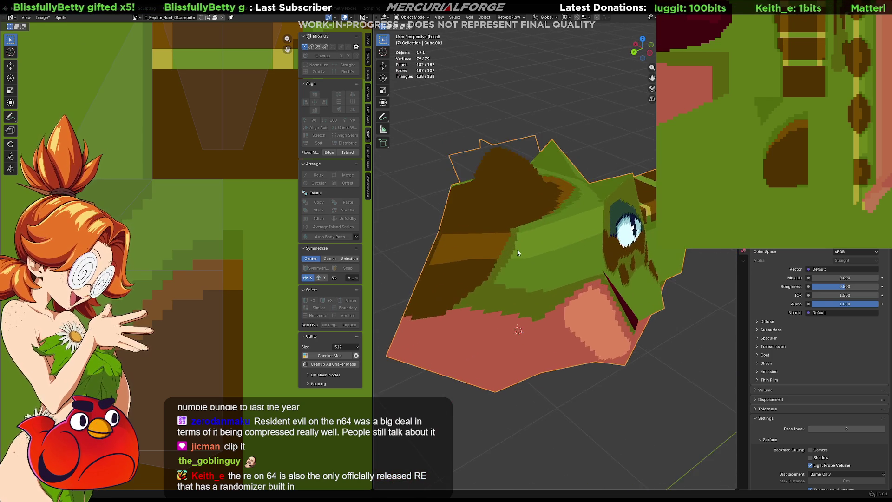
pyautogui.scroll(2, 589, 262)
pyautogui.press('Tab')
pyautogui.scroll(2, 600, 307)
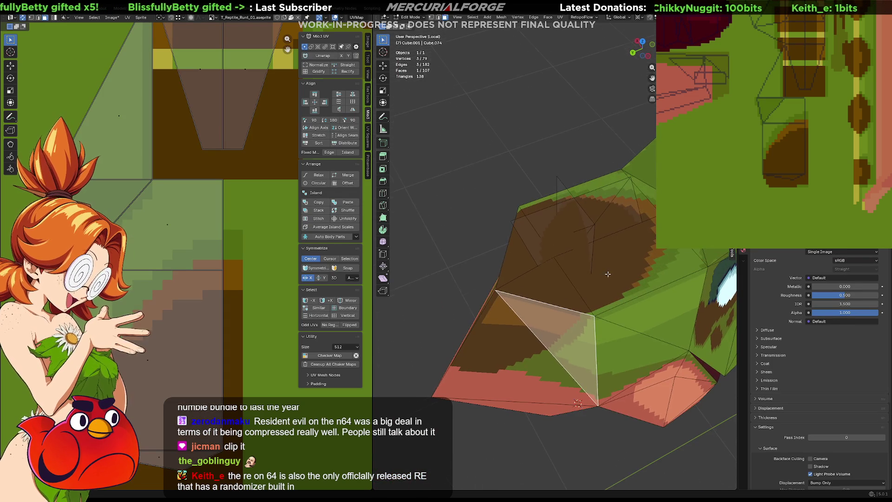
pyautogui.click(599, 316)
pyautogui.click(595, 316)
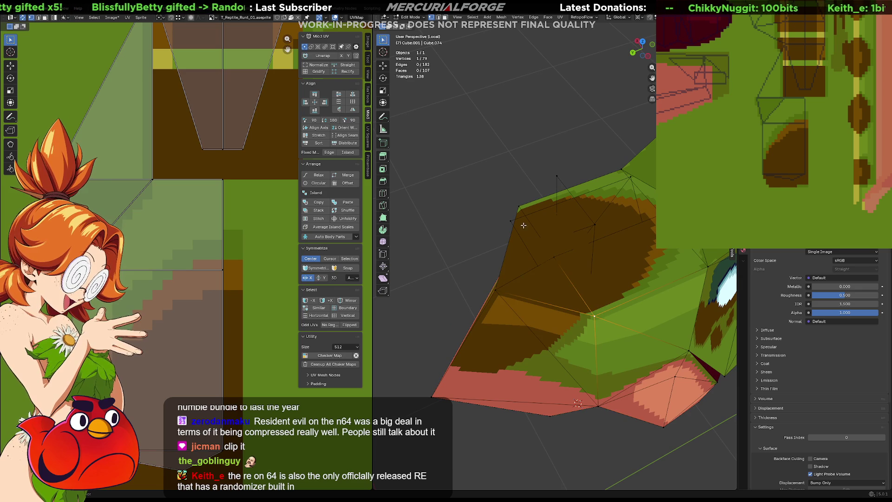
pyautogui.press('g')
pyautogui.press('z')
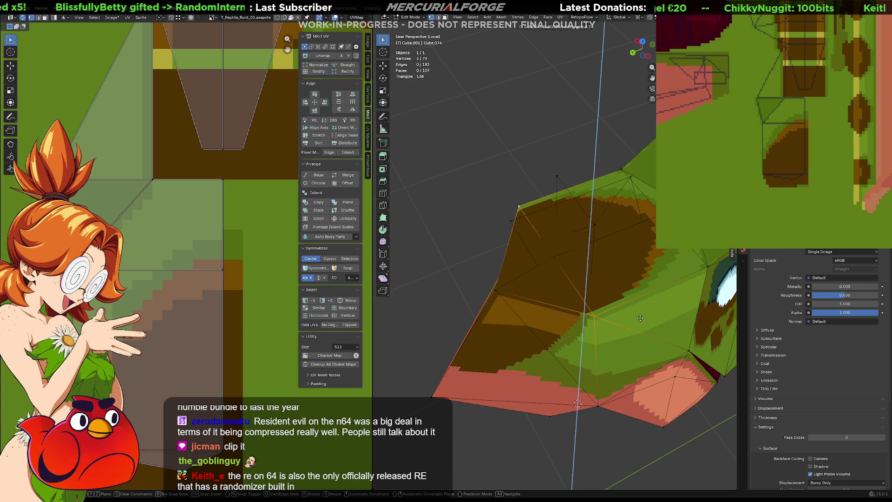
pyautogui.press('y')
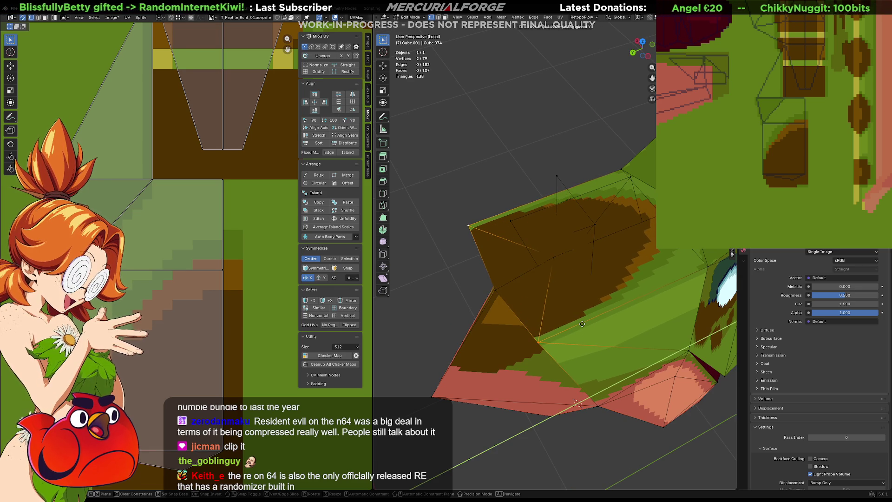
pyautogui.click(583, 323)
pyautogui.moveTo(582, 323)
pyautogui.mouseDown(button='middle')
pyautogui.moveTo(604, 301)
pyautogui.moveTo(584, 300)
pyautogui.mouseUp(button='middle')
# - Connect two vertices with an edge and rotate it counter-clockwise, undoing a clockwise attempt first
pyautogui.press('f')
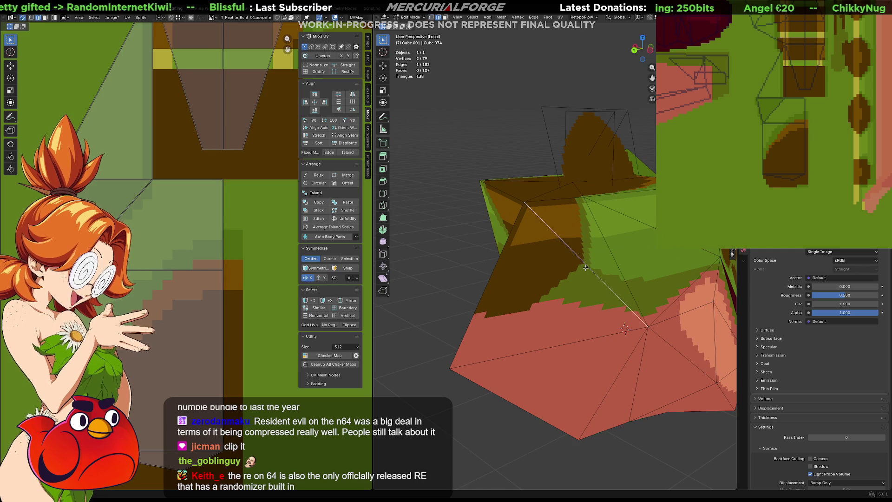
pyautogui.rightClick(585, 268)
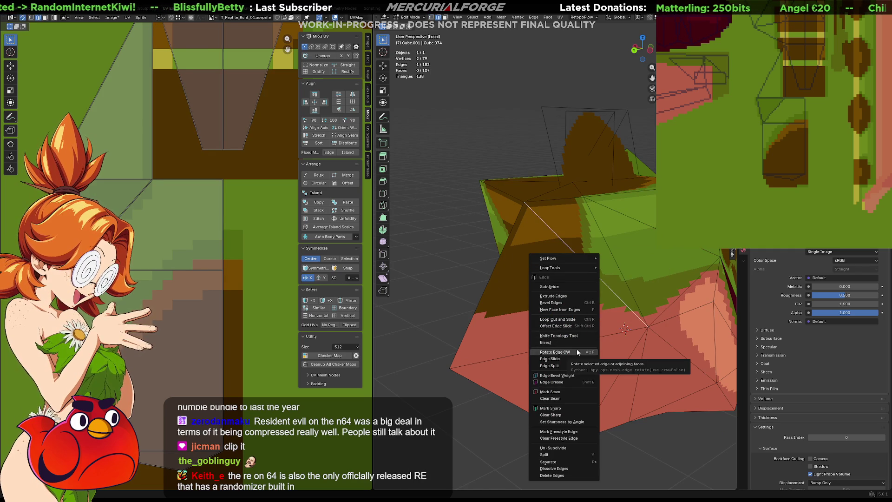
pyautogui.click(576, 349)
pyautogui.moveTo(577, 350)
pyautogui.mouseDown(button='middle')
pyautogui.moveTo(540, 284)
pyautogui.moveTo(579, 274)
pyautogui.moveTo(565, 263)
pyautogui.moveTo(513, 264)
pyautogui.moveTo(575, 268)
pyautogui.mouseUp(button='middle')
pyautogui.hotkey('ctrl', 'z')
pyautogui.rightClick(559, 250)
pyautogui.click(574, 264)
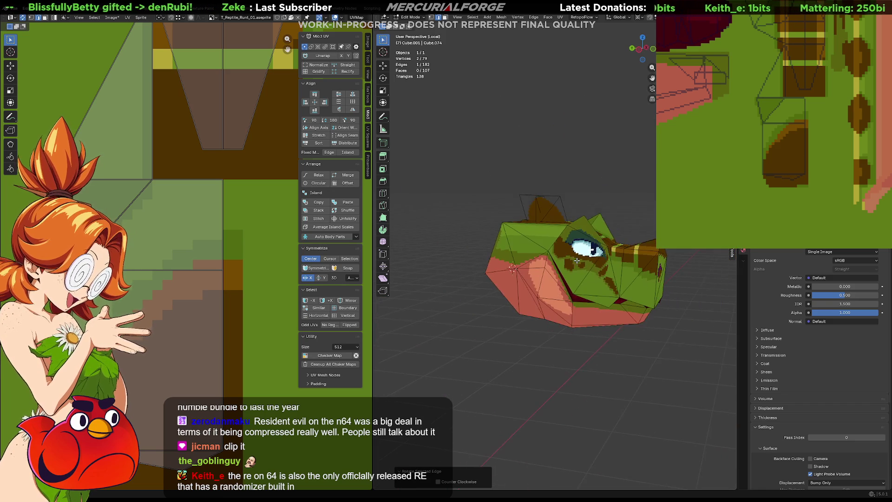
pyautogui.press('Tab')
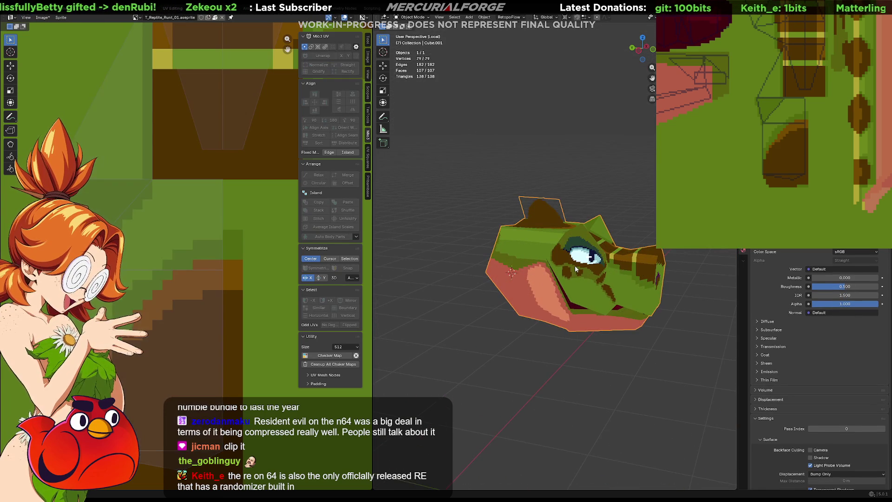
# - Leave local view, then scale the head along X and rotate it
pyautogui.hotkey('shift', 'z')
pyautogui.hotkey('shift', 'z')
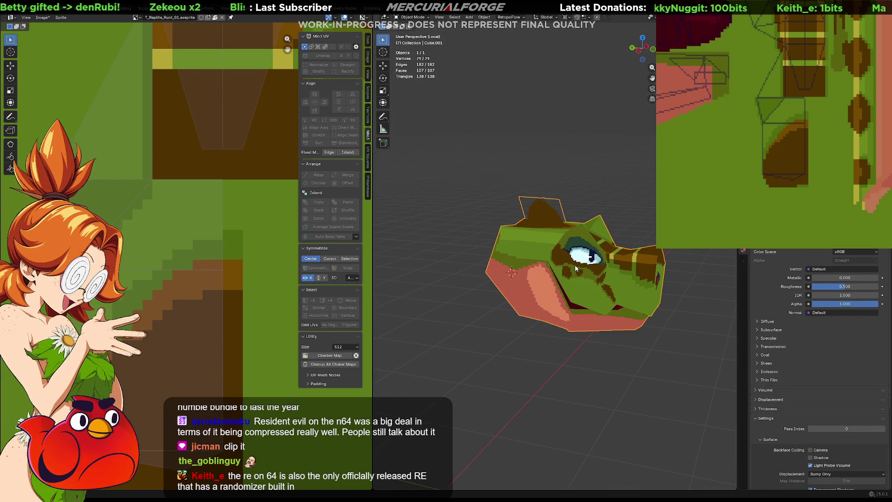
pyautogui.press('KP_Divide')
pyautogui.press('s')
pyautogui.press('x')
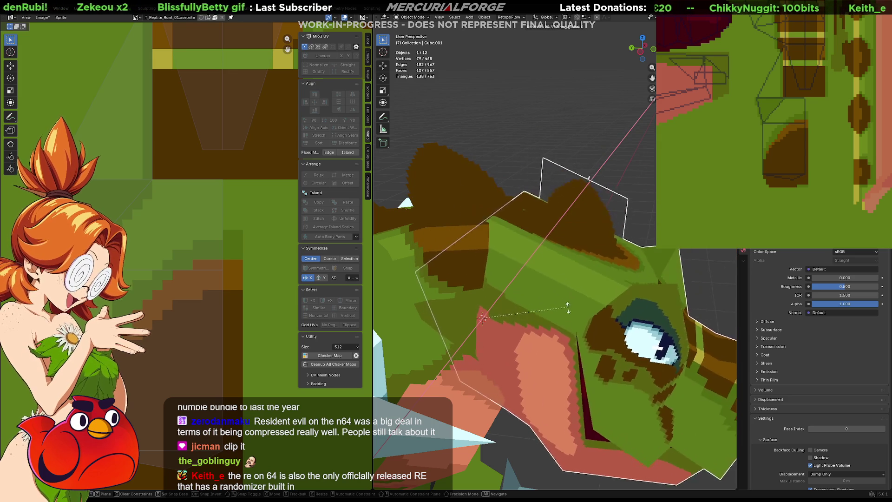
pyautogui.click(568, 306)
pyautogui.press('r')
pyautogui.click(539, 298)
# - Inspect the character from several angles, then reselect the head and enter Edit Mode
pyautogui.moveTo(539, 298); pyautogui.dragTo(453, 283, button='middle')
pyautogui.moveTo(516, 282); pyautogui.dragTo(614, 279, button='middle')
pyautogui.click(616, 168)
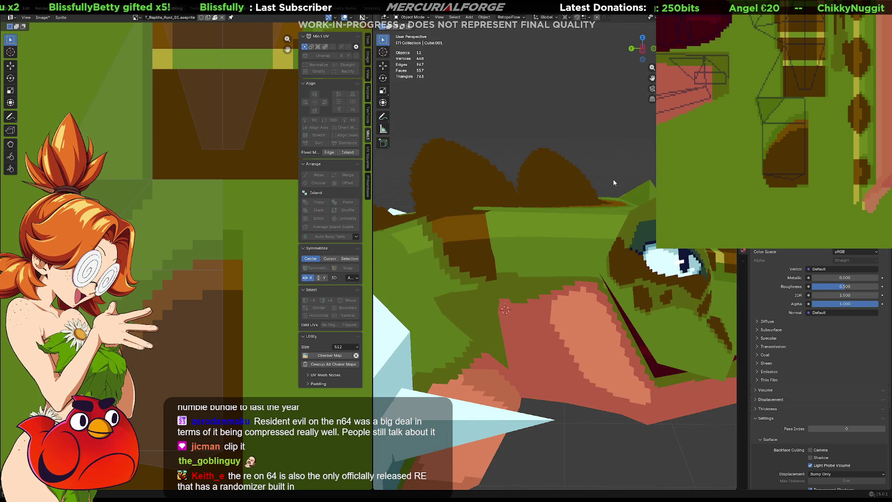
pyautogui.scroll(-5, 614, 176)
pyautogui.moveTo(602, 212)
pyautogui.mouseDown(button='middle')
pyautogui.moveTo(440, 241)
pyautogui.moveTo(455, 244)
pyautogui.moveTo(437, 323)
pyautogui.moveTo(456, 320)
pyautogui.moveTo(456, 285)
pyautogui.moveTo(592, 242)
pyautogui.mouseUp(button='middle')
pyautogui.scroll(3, 592, 242)
pyautogui.scroll(3, 591, 242)
pyautogui.moveTo(555, 277); pyautogui.dragTo(528, 309, button='middle')
pyautogui.moveTo(553, 279); pyautogui.dragTo(559, 235, button='middle')
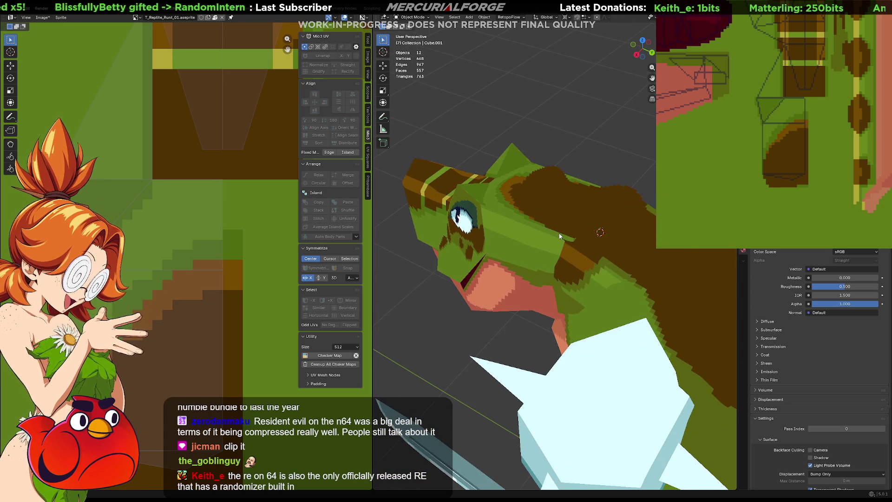
pyautogui.click(560, 236)
pyautogui.press('Tab')
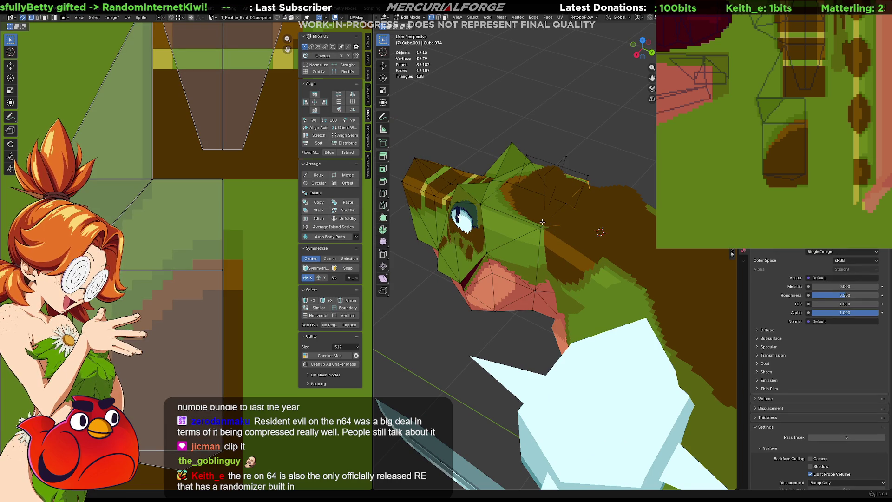
# - Leave the head's Edit Mode, select the brown crest object and open it for mesh editing
pyautogui.moveTo(535, 228); pyautogui.dragTo(565, 204, button='middle')
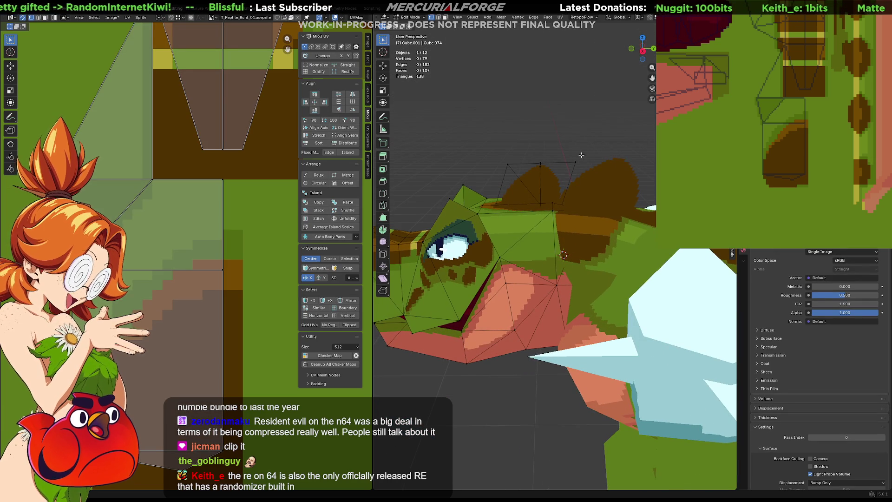
pyautogui.press('Tab')
pyautogui.moveTo(573, 137)
pyautogui.mouseDown(button='middle')
pyautogui.moveTo(501, 213)
pyautogui.moveTo(594, 256)
pyautogui.moveTo(593, 245)
pyautogui.mouseUp(button='middle')
pyautogui.click(530, 214)
pyautogui.moveTo(530, 213)
pyautogui.mouseDown(button='middle')
pyautogui.moveTo(598, 244)
pyautogui.moveTo(619, 230)
pyautogui.moveTo(584, 287)
pyautogui.moveTo(594, 254)
pyautogui.moveTo(588, 271)
pyautogui.mouseUp(button='middle')
pyautogui.press('Tab')
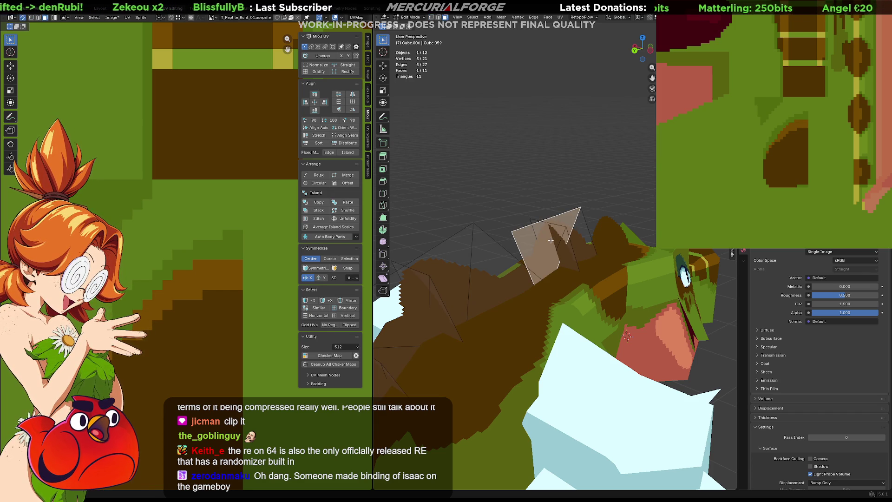
# - Link-select one crest spike, separate it, delete the stray triangular piece and re-enter Edit Mode on the crest
pyautogui.press('l')
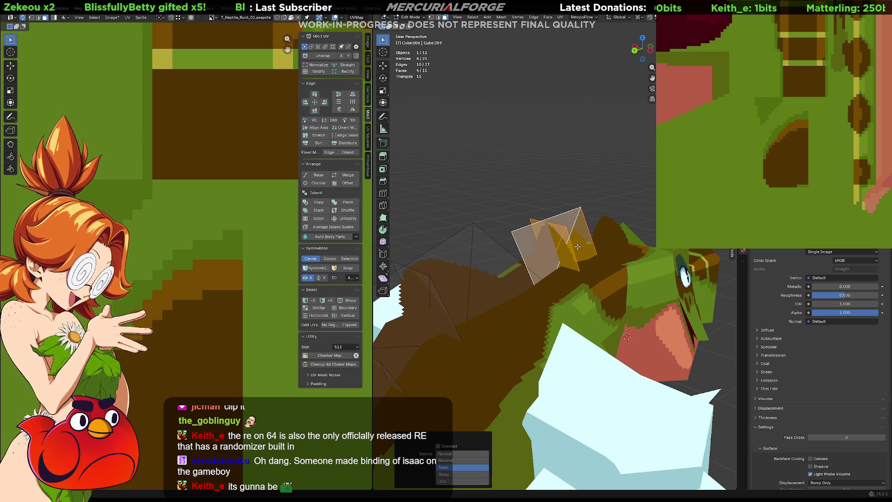
pyautogui.click(577, 246)
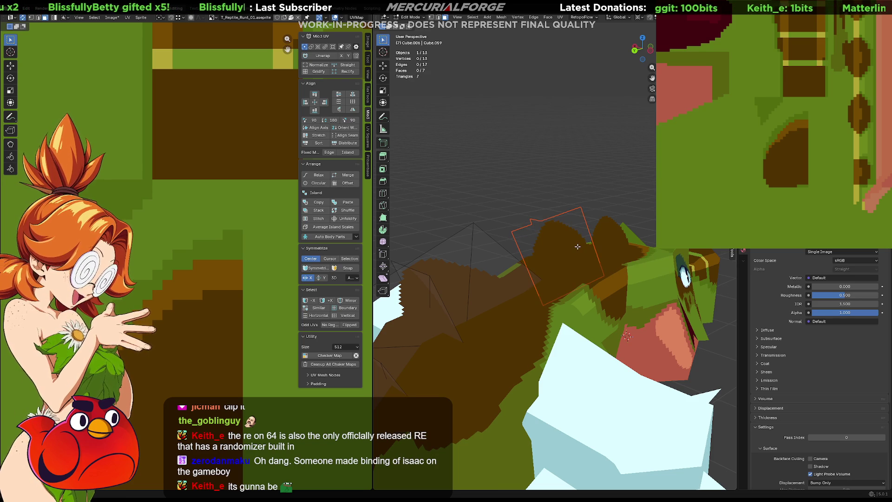
pyautogui.press('Tab')
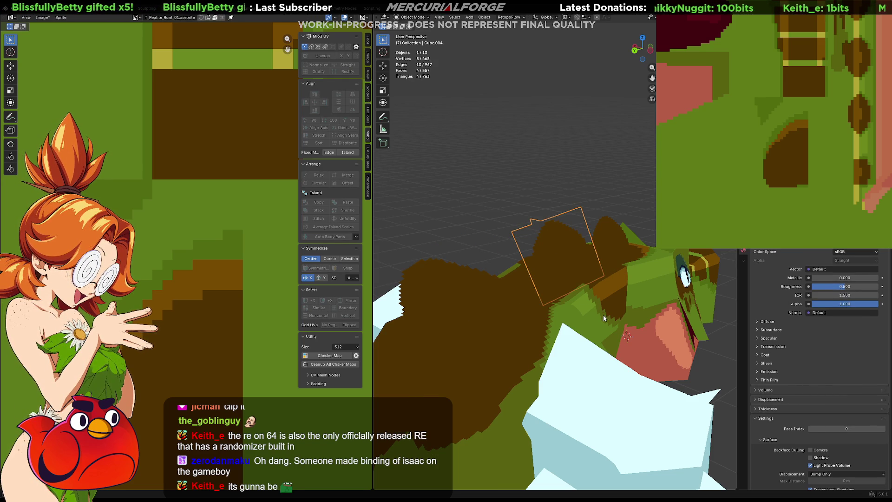
pyautogui.moveTo(590, 302)
pyautogui.mouseDown(button='middle')
pyautogui.moveTo(537, 313)
pyautogui.moveTo(554, 277)
pyautogui.moveTo(581, 287)
pyautogui.mouseUp(button='middle')
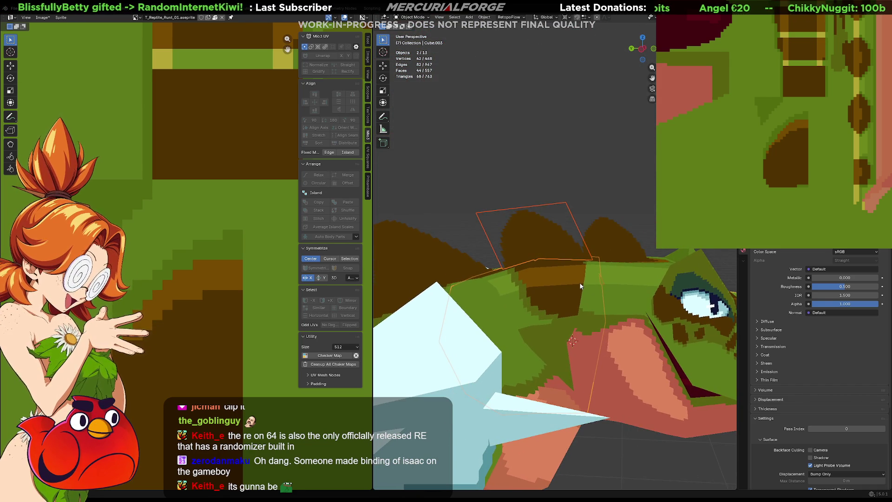
pyautogui.scroll(2, 581, 286)
pyautogui.scroll(3, 637, 303)
pyautogui.scroll(3, 586, 283)
pyautogui.scroll(3, 592, 296)
pyautogui.moveTo(606, 313)
pyautogui.mouseDown(button='middle')
pyautogui.moveTo(499, 216)
pyautogui.moveTo(499, 176)
pyautogui.moveTo(518, 149)
pyautogui.moveTo(582, 149)
pyautogui.moveTo(498, 155)
pyautogui.moveTo(582, 323)
pyautogui.mouseUp(button='middle')
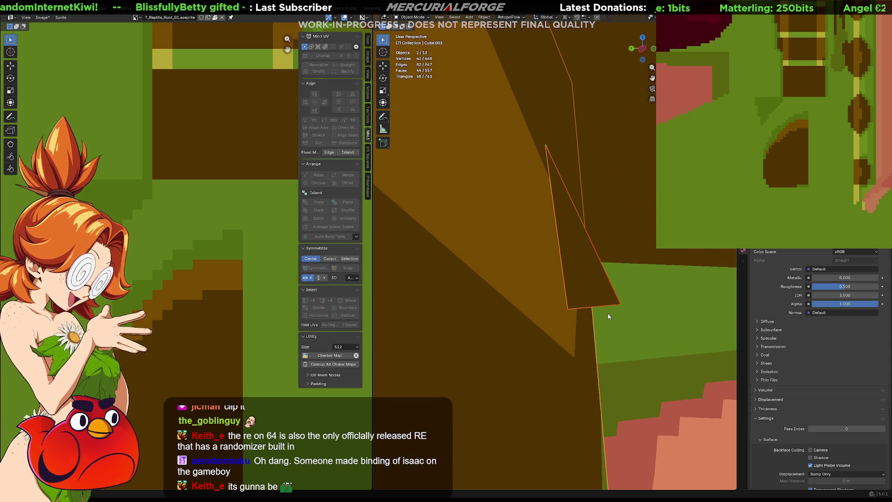
pyautogui.press('Delete')
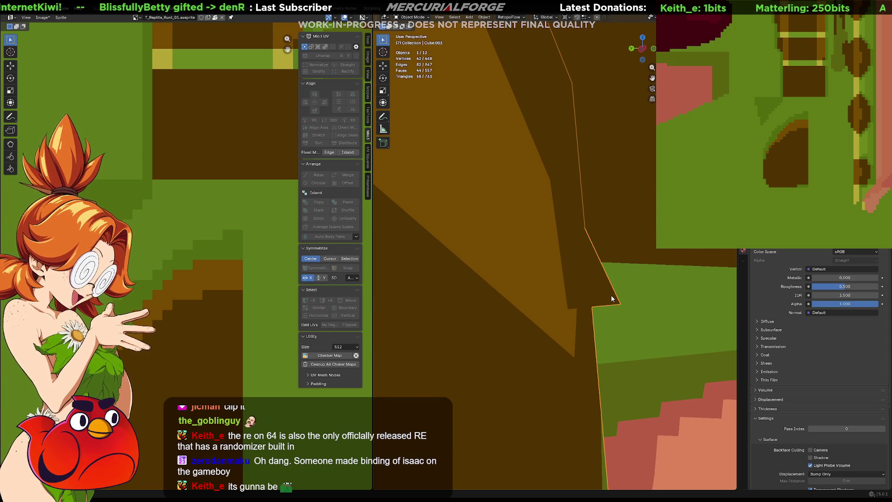
pyautogui.press('Tab')
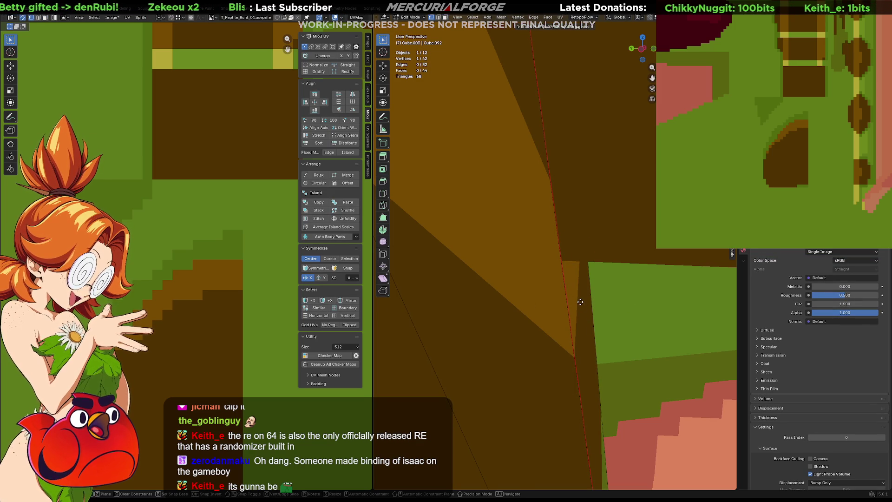
# - Return to Object Mode and orbit until the whole sword-carrying lizard is in view
pyautogui.click(581, 302)
pyautogui.press('Tab')
pyautogui.scroll(-8, 583, 252)
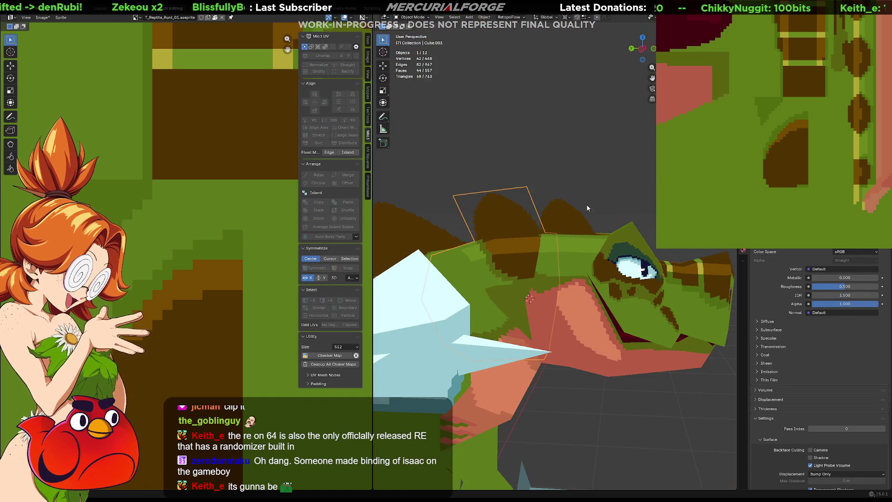
pyautogui.moveTo(542, 225); pyautogui.dragTo(538, 239, button='middle')
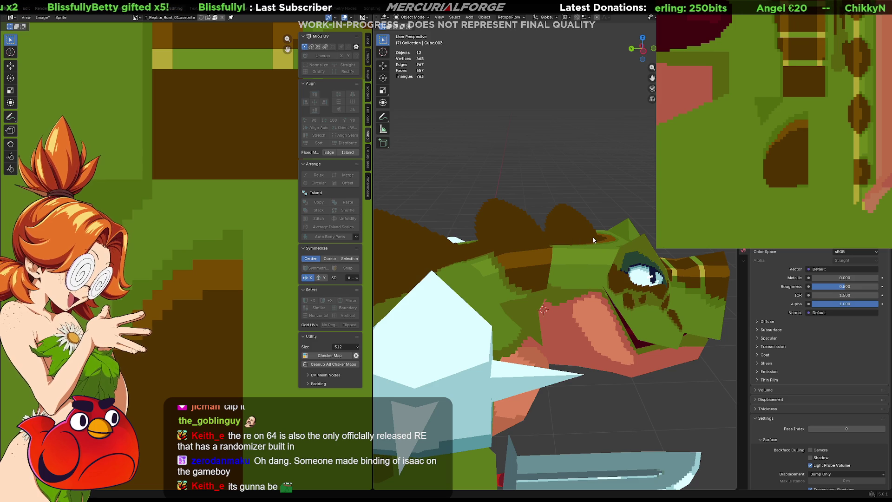
pyautogui.moveTo(614, 230); pyautogui.dragTo(585, 225, button='middle')
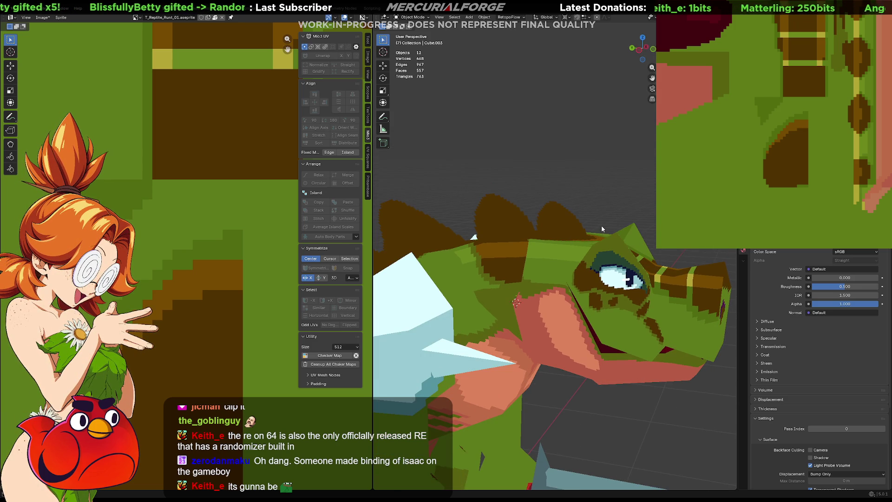
pyautogui.moveTo(557, 272)
pyautogui.mouseDown(button='middle')
pyautogui.moveTo(445, 282)
pyautogui.moveTo(588, 266)
pyautogui.mouseUp(button='middle')
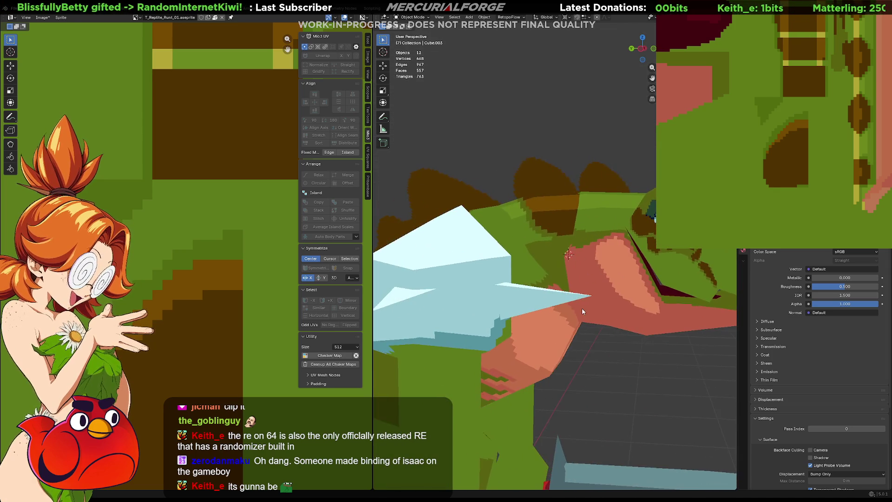
pyautogui.moveTo(588, 266)
pyautogui.mouseDown(button='middle')
pyautogui.moveTo(414, 251)
pyautogui.moveTo(491, 237)
pyautogui.moveTo(463, 233)
pyautogui.mouseUp(button='middle')
pyautogui.scroll(-3, 464, 233)
pyautogui.scroll(-3, 489, 241)
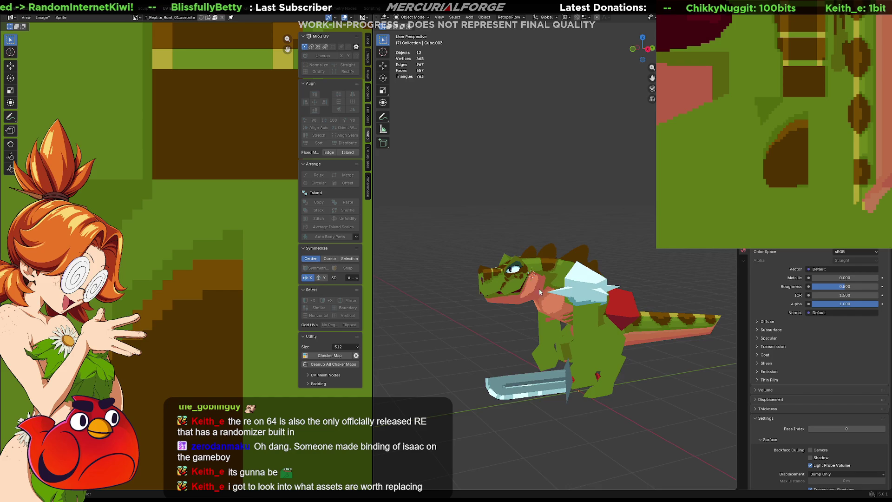
# - Select the head, rotate it upward, then place the 3D cursor on the creature's face from the front
pyautogui.moveTo(546, 256)
pyautogui.mouseDown(button='middle')
pyautogui.moveTo(548, 264)
pyautogui.moveTo(668, 253)
pyautogui.mouseUp(button='middle')
pyautogui.scroll(2, 558, 262)
pyautogui.scroll(2, 571, 258)
pyautogui.click(591, 210)
pyautogui.moveTo(591, 209)
pyautogui.mouseDown(button='middle')
pyautogui.moveTo(562, 277)
pyautogui.moveTo(529, 261)
pyautogui.mouseUp(button='middle')
pyautogui.moveTo(579, 291); pyautogui.dragTo(549, 238, button='middle')
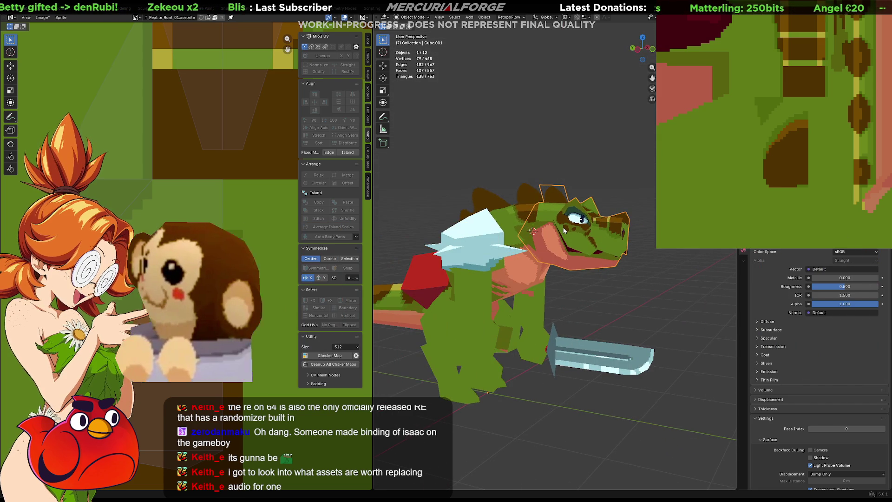
pyautogui.press('r')
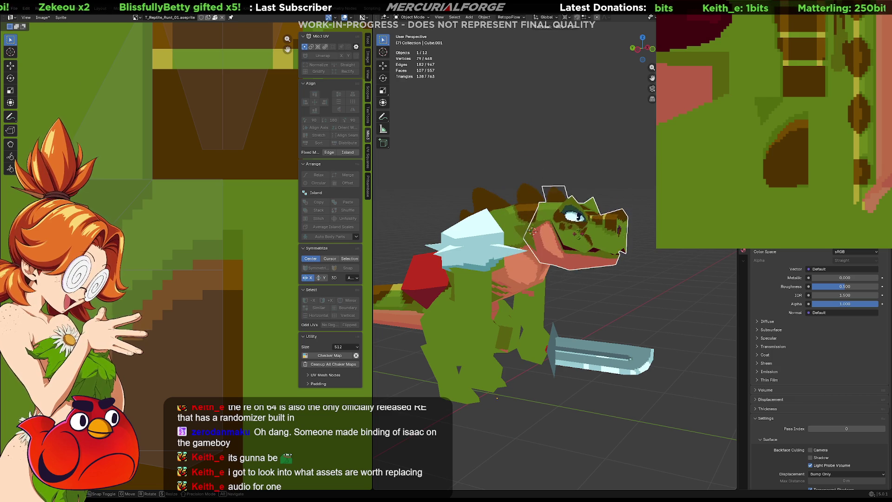
pyautogui.click(588, 223)
pyautogui.moveTo(588, 223); pyautogui.dragTo(530, 218, button='middle')
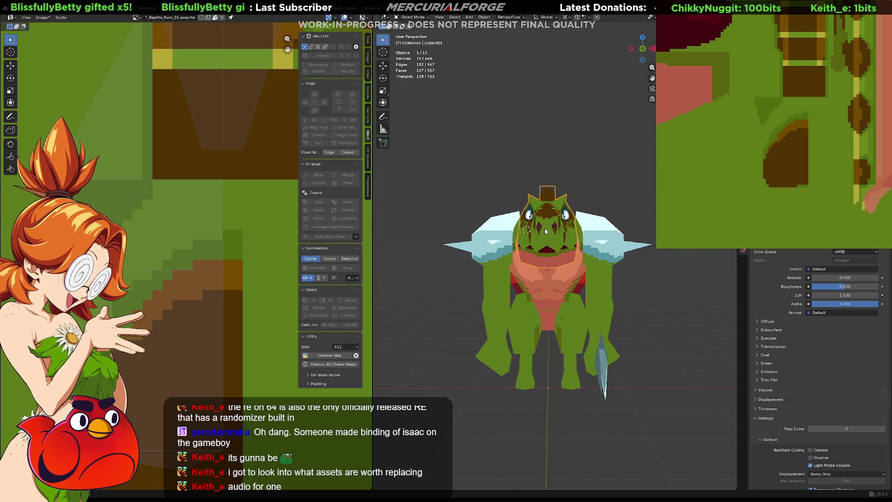
pyautogui.keyDown('shift'); pyautogui.rightClick(545, 228); pyautogui.keyUp('shift')
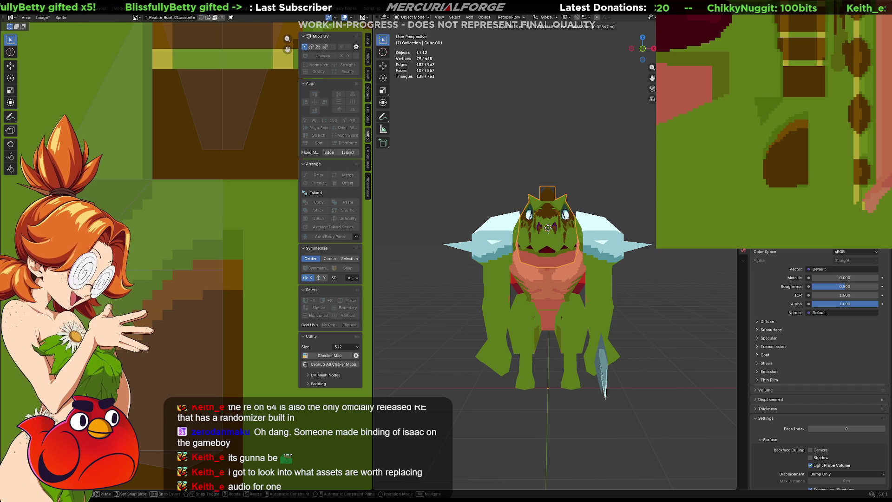
# - Scale the head and rotate it to a new angle
pyautogui.moveTo(546, 227); pyautogui.dragTo(573, 250, button='middle')
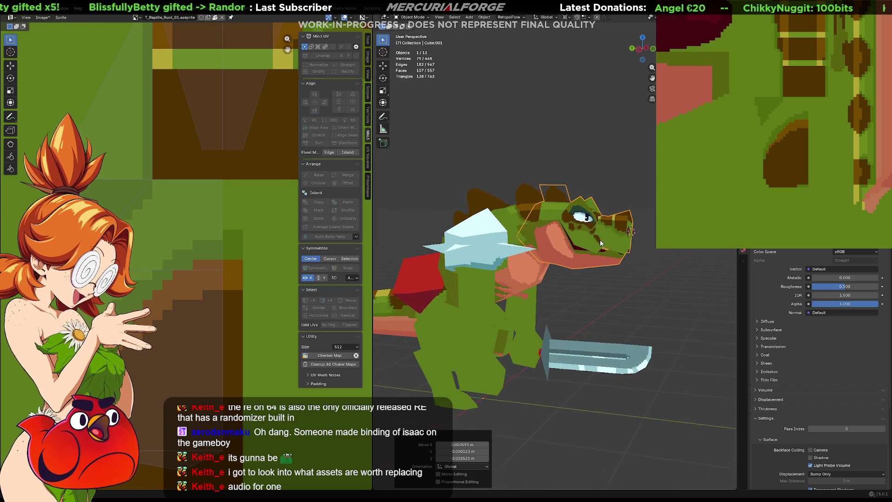
pyautogui.press('s')
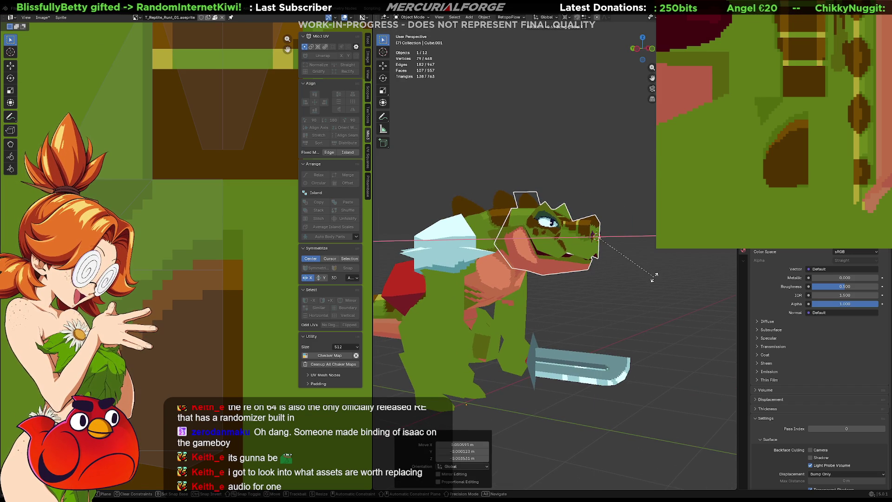
pyautogui.click(656, 269)
pyautogui.moveTo(656, 270); pyautogui.dragTo(645, 281, button='middle')
pyautogui.press('s')
pyautogui.press('r')
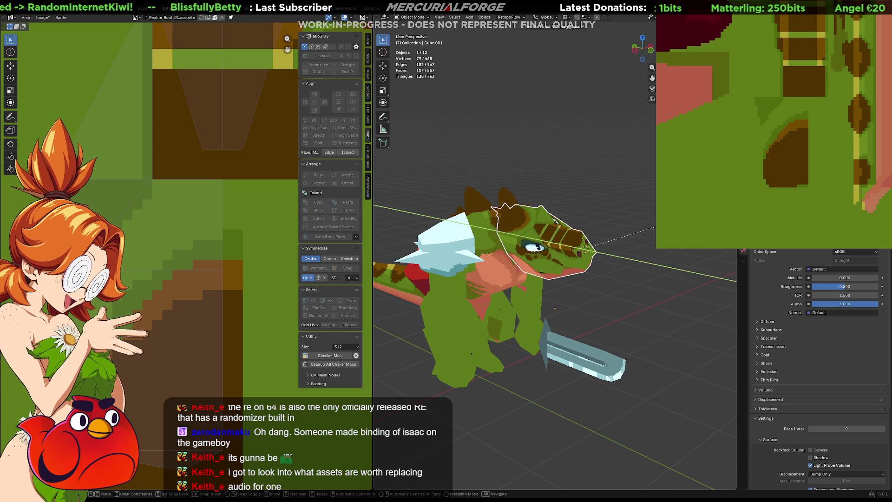
pyautogui.click(605, 286)
# - Inspect the model from behind, then select Cube.003 and enter Edit Mode
pyautogui.moveTo(609, 287)
pyautogui.mouseDown(button='middle')
pyautogui.moveTo(448, 277)
pyautogui.moveTo(631, 296)
pyautogui.moveTo(501, 272)
pyautogui.moveTo(595, 263)
pyautogui.mouseUp(button='middle')
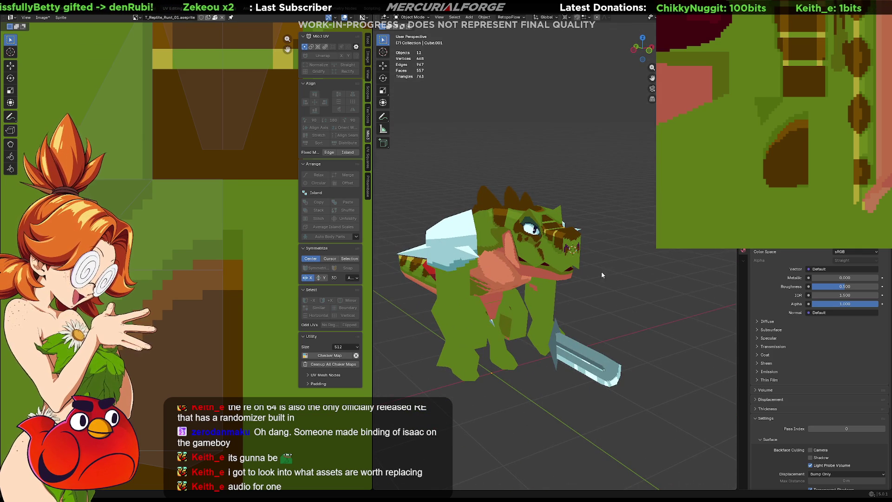
pyautogui.scroll(1, 603, 271)
pyautogui.scroll(2, 613, 266)
pyautogui.scroll(2, 625, 262)
pyautogui.moveTo(594, 274)
pyautogui.mouseDown(button='middle')
pyautogui.moveTo(613, 274)
pyautogui.moveTo(488, 280)
pyautogui.moveTo(582, 298)
pyautogui.moveTo(535, 292)
pyautogui.moveTo(514, 323)
pyautogui.moveTo(453, 345)
pyautogui.moveTo(532, 320)
pyautogui.moveTo(567, 319)
pyautogui.moveTo(610, 340)
pyautogui.moveTo(695, 323)
pyautogui.mouseUp(button='middle')
pyautogui.scroll(1, 535, 292)
pyautogui.moveTo(548, 310)
pyautogui.mouseDown(button='middle')
pyautogui.moveTo(647, 298)
pyautogui.moveTo(625, 271)
pyautogui.moveTo(584, 303)
pyautogui.moveTo(627, 265)
pyautogui.moveTo(662, 262)
pyautogui.moveTo(549, 285)
pyautogui.moveTo(547, 256)
pyautogui.moveTo(526, 262)
pyautogui.moveTo(540, 277)
pyautogui.moveTo(527, 301)
pyautogui.moveTo(545, 308)
pyautogui.moveTo(567, 264)
pyautogui.moveTo(589, 305)
pyautogui.moveTo(552, 281)
pyautogui.mouseUp(button='middle')
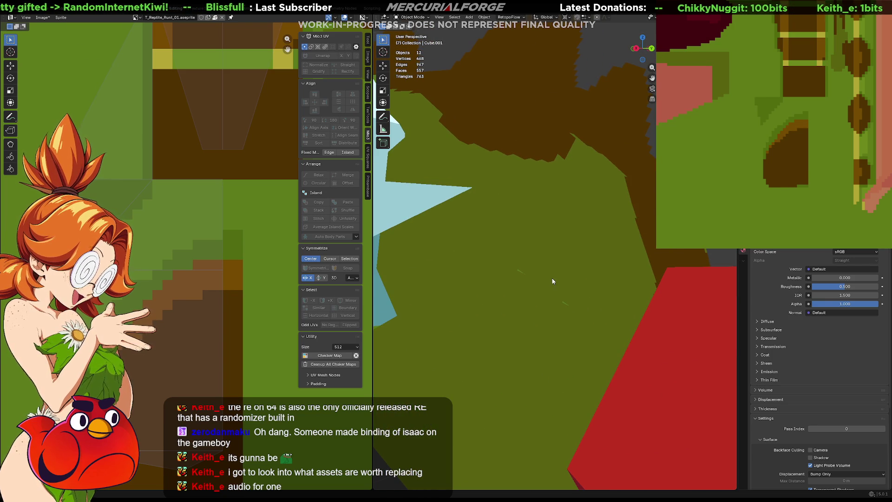
pyautogui.click(542, 282)
pyautogui.press('Tab')
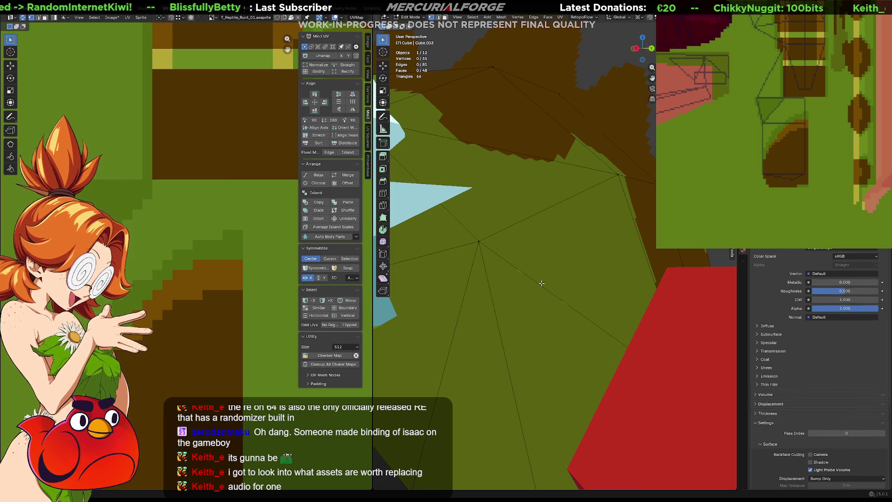
# - Select a mesh edge and a left-side UV vertex, cancelling the unmoved grab and clearing the selection
pyautogui.click(542, 282)
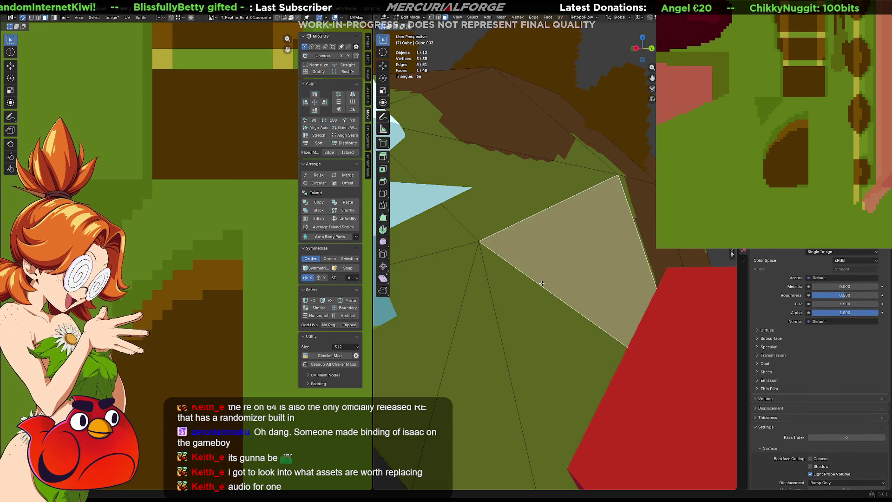
pyautogui.scroll(-3, 257, 268)
pyautogui.scroll(-2, 224, 263)
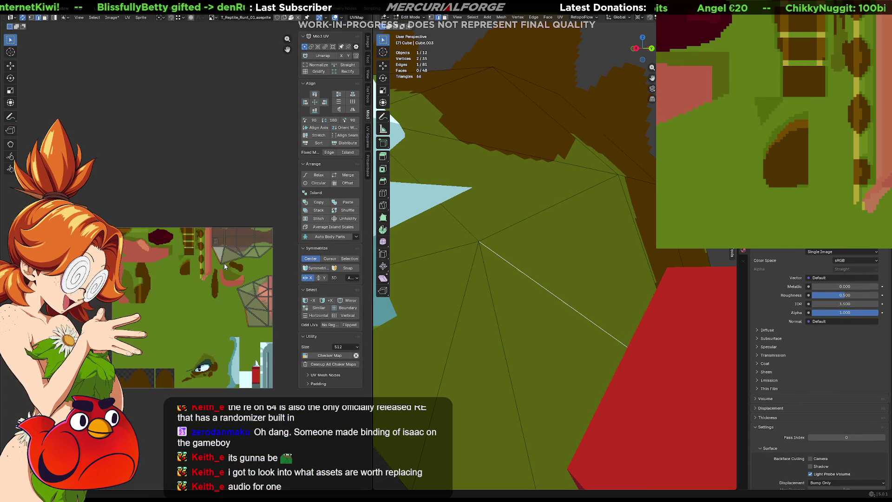
pyautogui.scroll(-3, 152, 235)
pyautogui.scroll(3, 152, 235)
pyautogui.scroll(2, 152, 235)
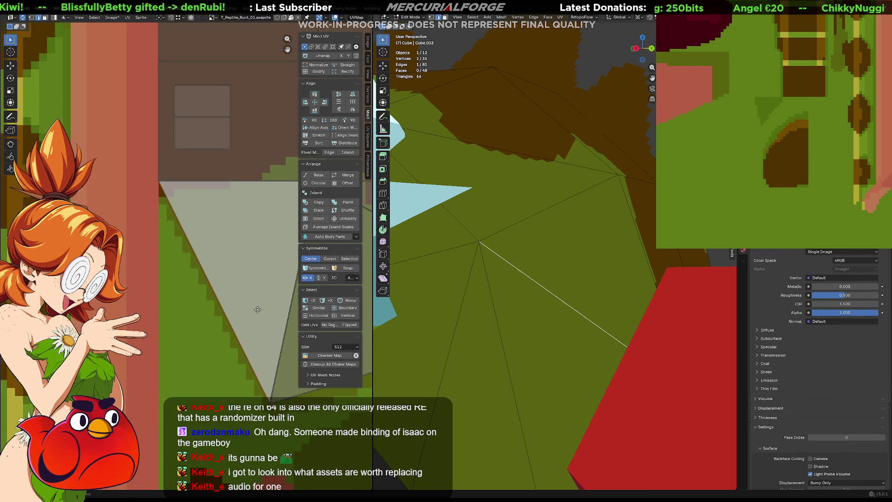
pyautogui.scroll(-3, 226, 318)
pyautogui.scroll(-2, 226, 317)
pyautogui.scroll(3, 225, 317)
pyautogui.scroll(3, 237, 280)
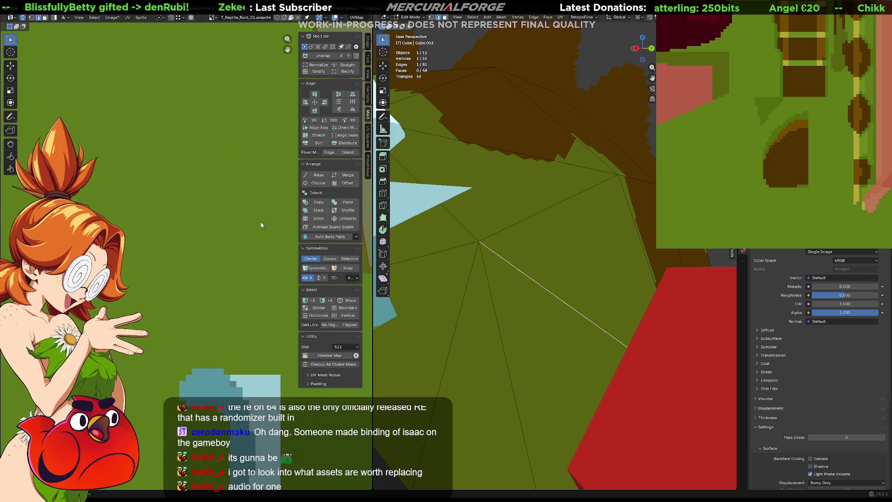
pyautogui.scroll(2, 210, 272)
pyautogui.scroll(1, 186, 262)
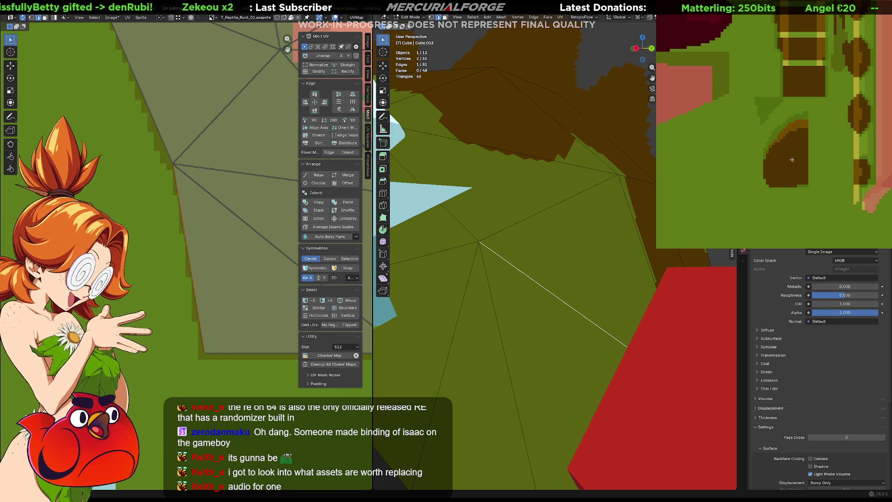
pyautogui.scroll(-3, 821, 145)
pyautogui.scroll(3, 837, 150)
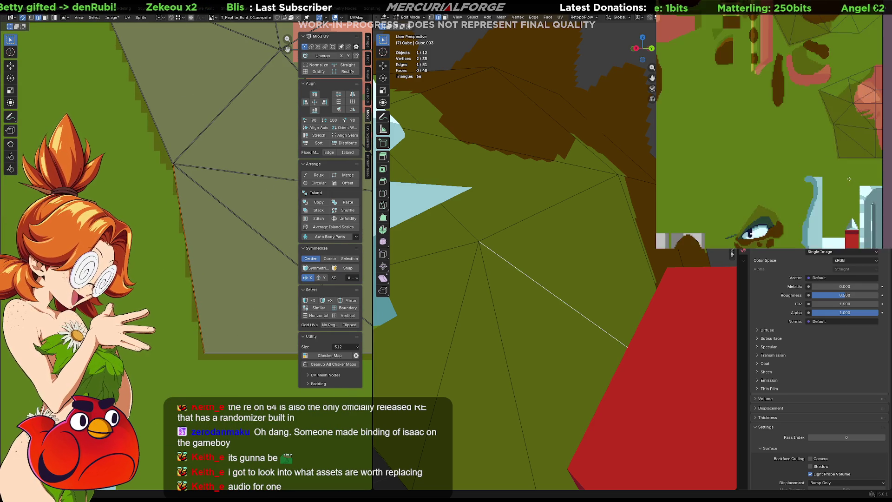
pyautogui.scroll(1, 842, 155)
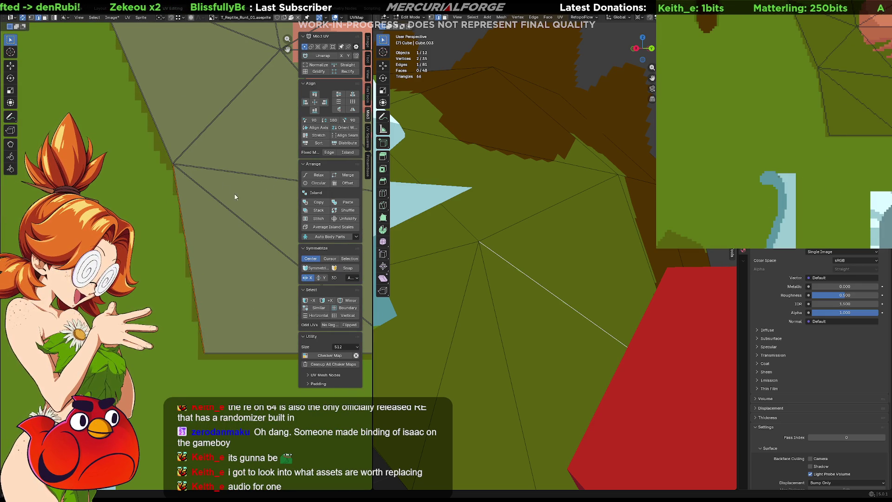
pyautogui.scroll(1, 191, 155)
pyautogui.scroll(-2, 192, 156)
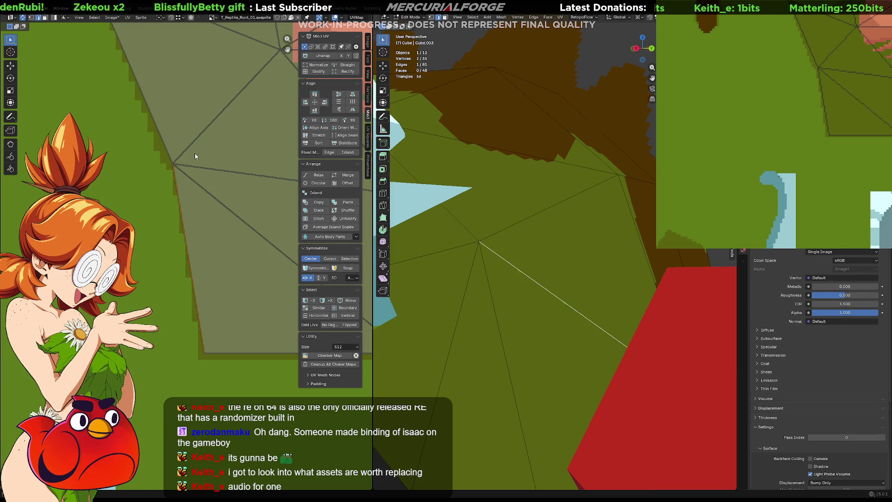
pyautogui.moveTo(194, 157)
pyautogui.mouseDown(button='middle')
pyautogui.moveTo(215, 211)
pyautogui.moveTo(210, 226)
pyautogui.mouseUp(button='middle')
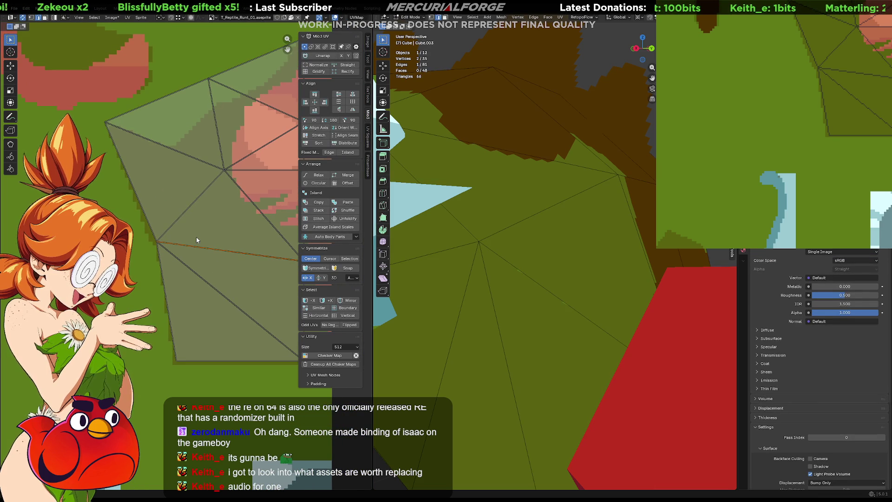
pyautogui.moveTo(183, 238); pyautogui.dragTo(131, 249)
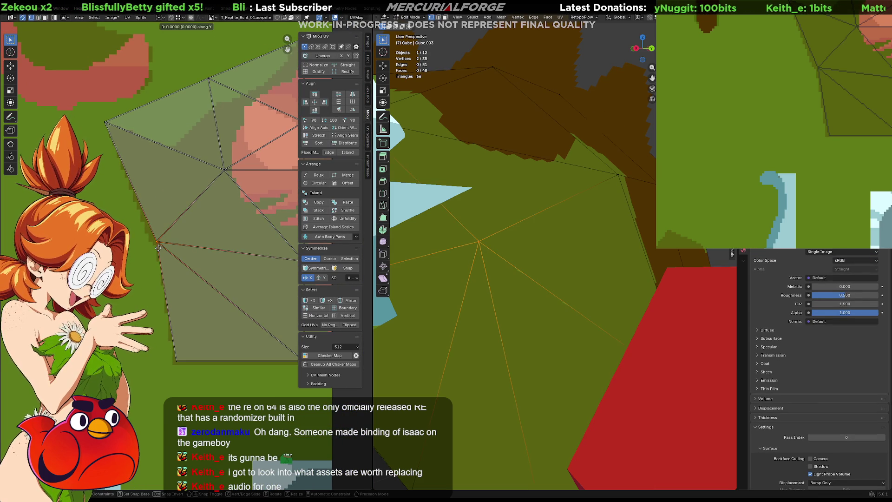
pyautogui.press('Escape')
pyautogui.click(201, 249)
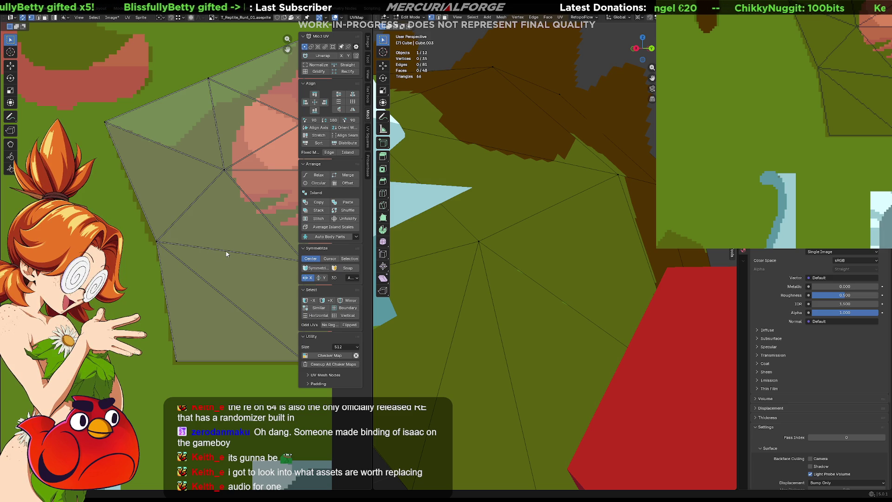
# - Shift the lower-left UV vertex into its new spot and return the mesh to object mode
pyautogui.click(255, 268)
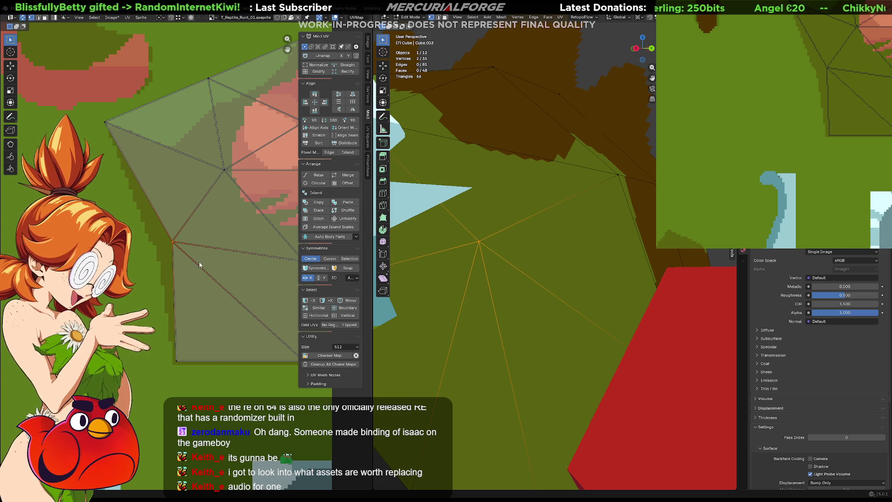
pyautogui.click(177, 362)
pyautogui.press('g')
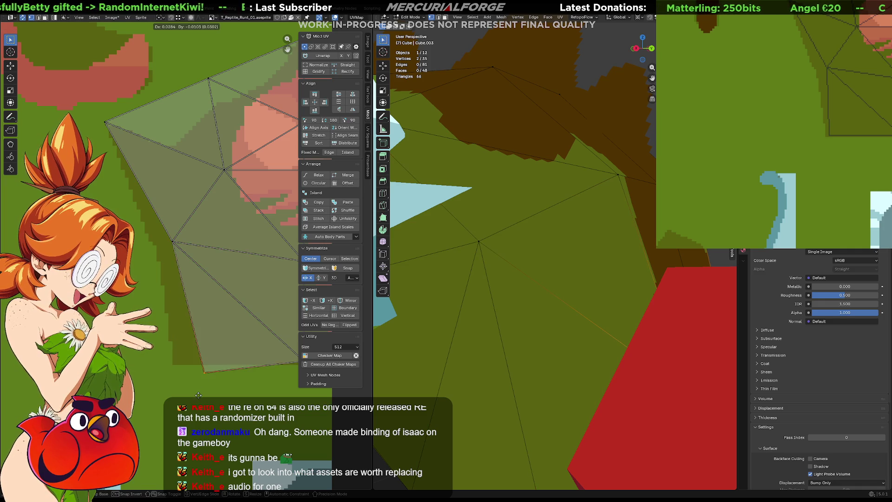
pyautogui.click(170, 383)
pyautogui.scroll(1, 168, 349)
pyautogui.scroll(-1, 166, 335)
pyautogui.scroll(-1, 163, 310)
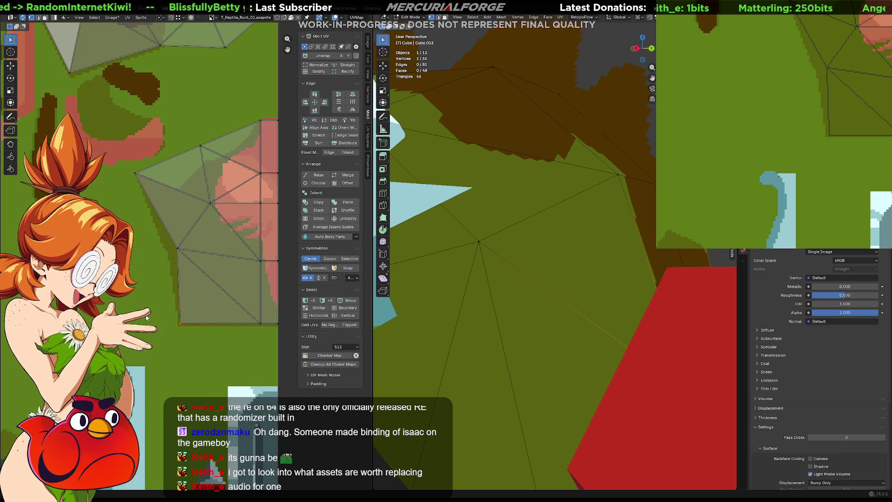
pyautogui.press('Tab')
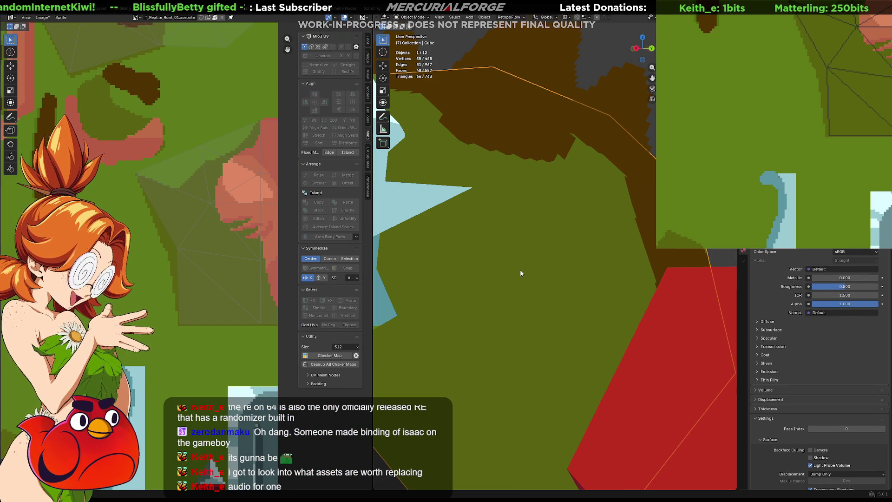
pyautogui.scroll(-3, 521, 271)
pyautogui.scroll(-2, 521, 270)
# - Select the Legs object, enter edit mode and select the whole leg mesh so its UVs show
pyautogui.moveTo(521, 270)
pyautogui.mouseDown(button='middle')
pyautogui.moveTo(707, 273)
pyautogui.moveTo(645, 259)
pyautogui.moveTo(551, 274)
pyautogui.moveTo(495, 271)
pyautogui.moveTo(723, 266)
pyautogui.moveTo(537, 269)
pyautogui.mouseUp(button='middle')
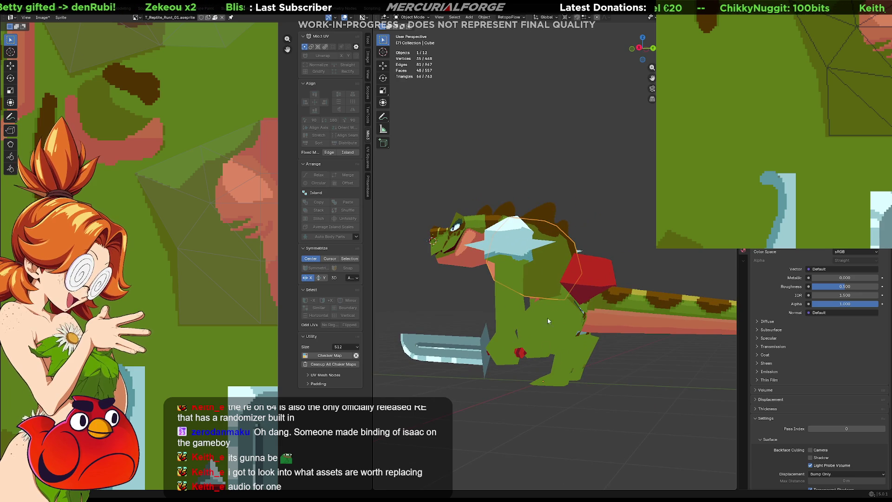
pyautogui.moveTo(542, 307)
pyautogui.mouseDown(button='middle')
pyautogui.moveTo(451, 318)
pyautogui.moveTo(528, 272)
pyautogui.moveTo(586, 211)
pyautogui.moveTo(627, 294)
pyautogui.moveTo(490, 282)
pyautogui.moveTo(525, 297)
pyautogui.mouseUp(button='middle')
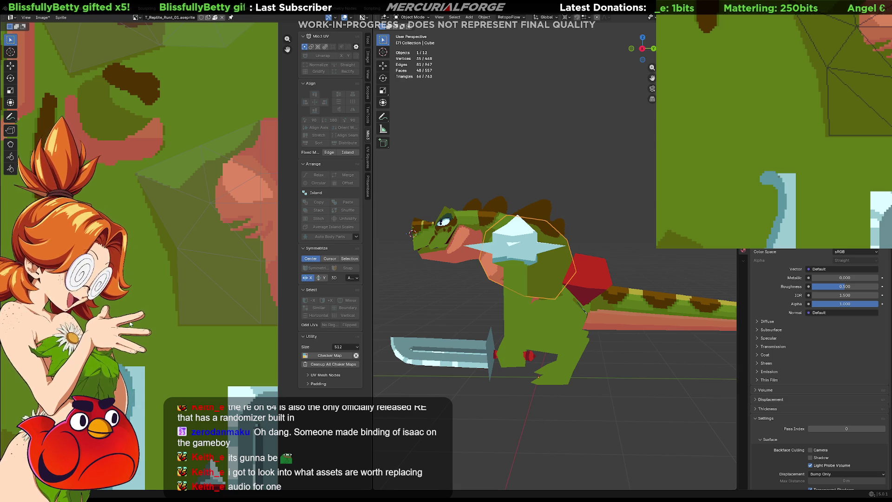
pyautogui.scroll(-2, 128, 273)
pyautogui.scroll(2, 128, 273)
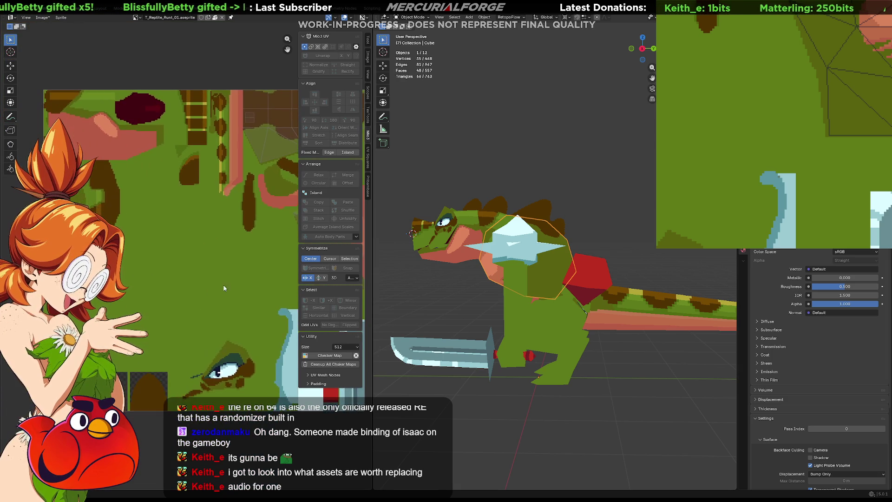
pyautogui.moveTo(446, 320)
pyautogui.mouseDown(button='middle')
pyautogui.moveTo(522, 342)
pyautogui.moveTo(555, 327)
pyautogui.moveTo(555, 282)
pyautogui.mouseUp(button='middle')
pyautogui.click(554, 327)
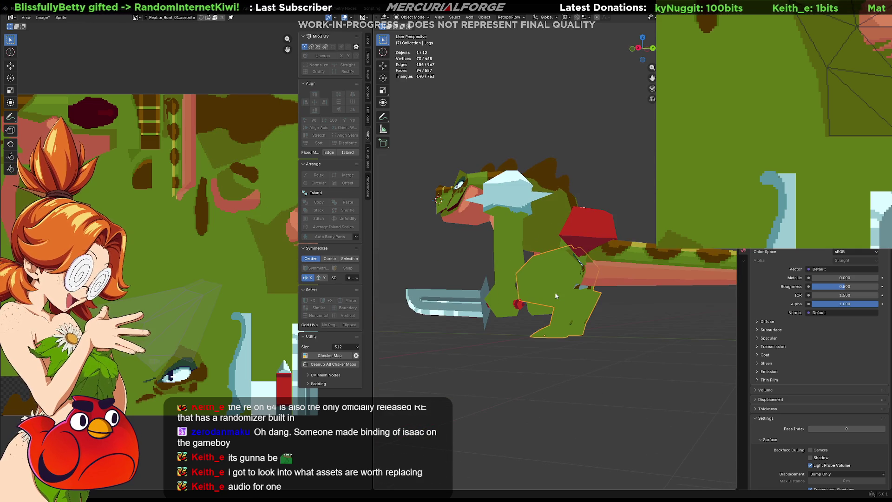
pyautogui.moveTo(186, 301)
pyautogui.mouseDown(button='middle')
pyautogui.moveTo(165, 248)
pyautogui.moveTo(219, 281)
pyautogui.mouseUp(button='middle')
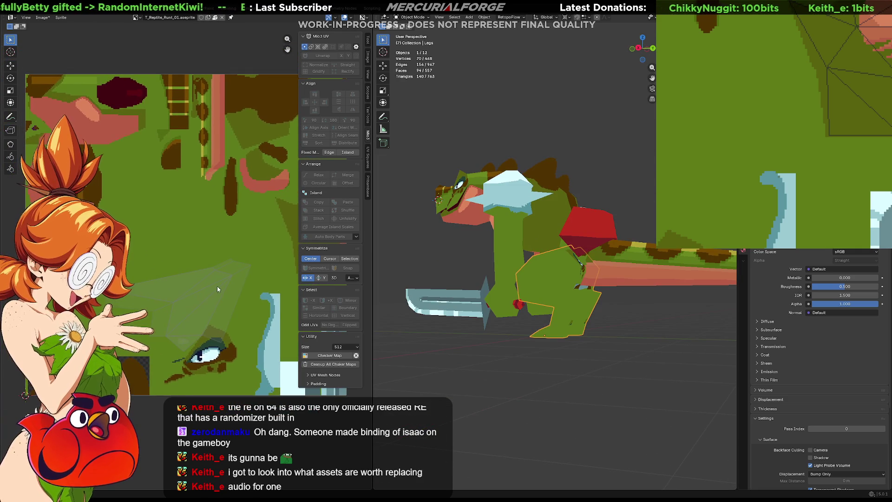
pyautogui.press('Tab')
pyautogui.press('a')
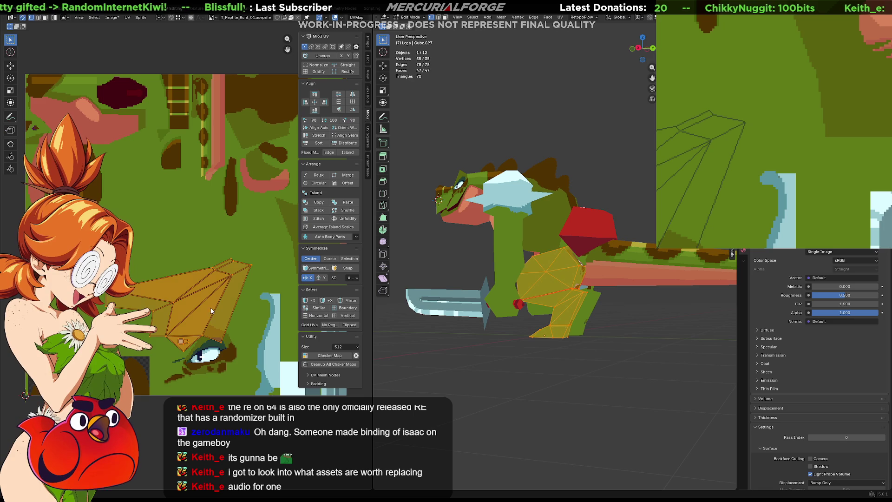
# - Move the leg UV island, rotate it 90°, shrink it and drop it lower on the texture
pyautogui.press('g')
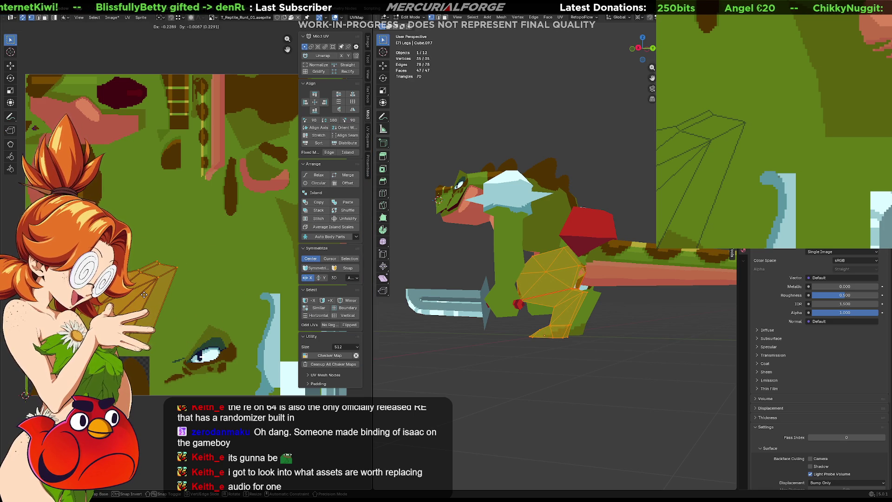
pyautogui.click(144, 295)
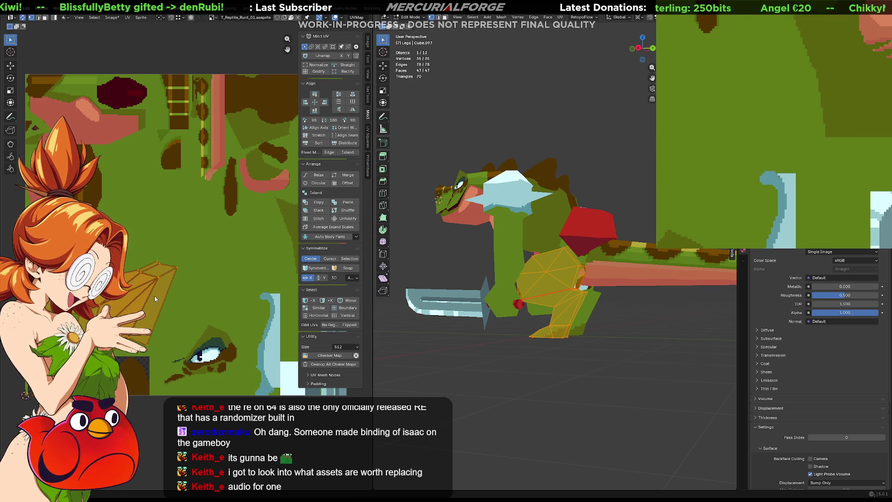
pyautogui.write('90')
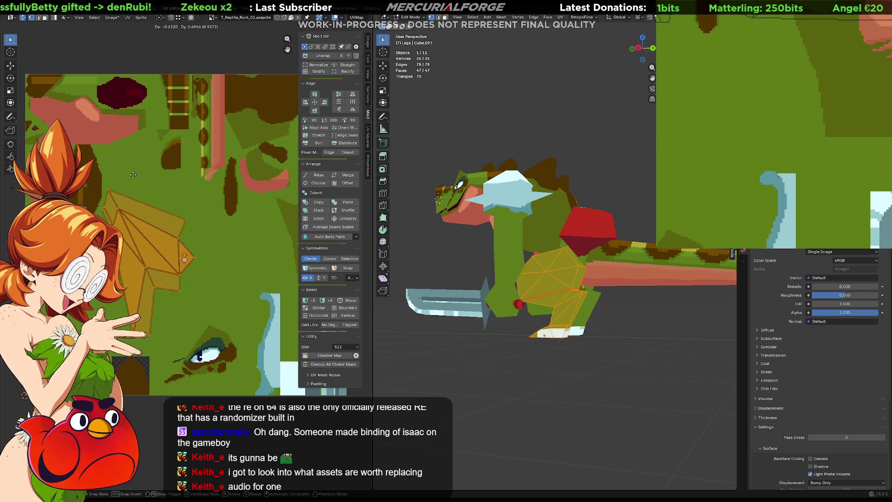
pyautogui.click(155, 190)
pyautogui.press('s')
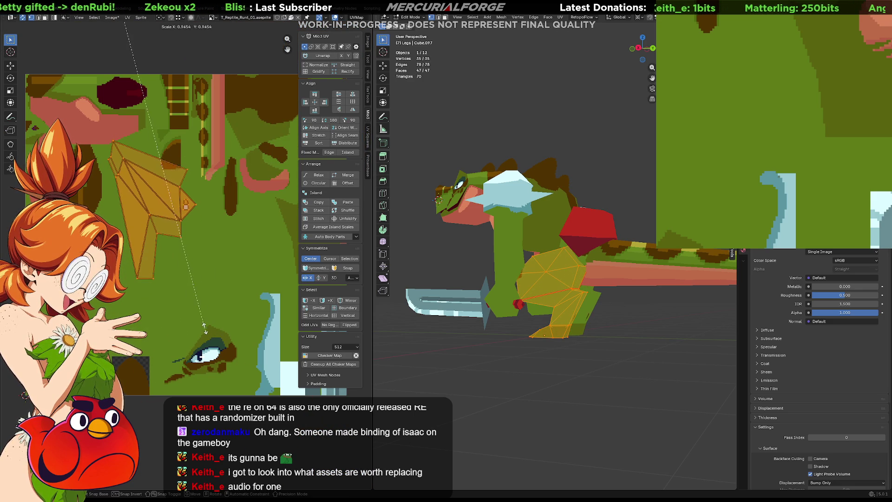
pyautogui.click(168, 277)
pyautogui.press('g')
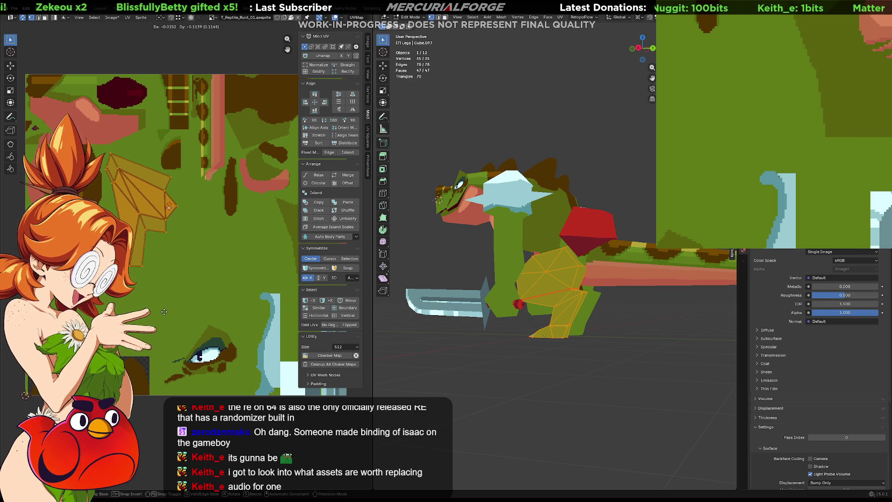
pyautogui.click(169, 378)
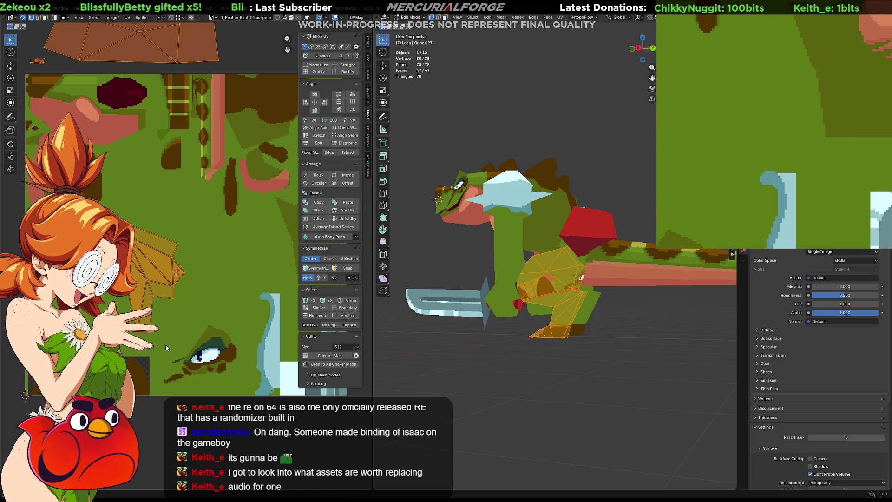
pyautogui.scroll(2, 204, 263)
pyautogui.scroll(2, 205, 263)
pyautogui.scroll(1, 216, 275)
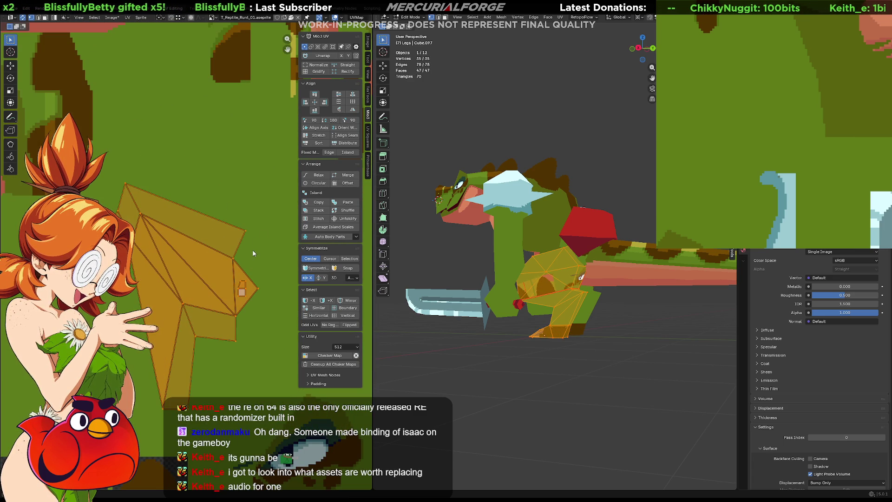
# - Move the island's small triangle into place and apply a checker test texture to the leg
pyautogui.moveTo(227, 364); pyautogui.dragTo(229, 359)
pyautogui.press('g')
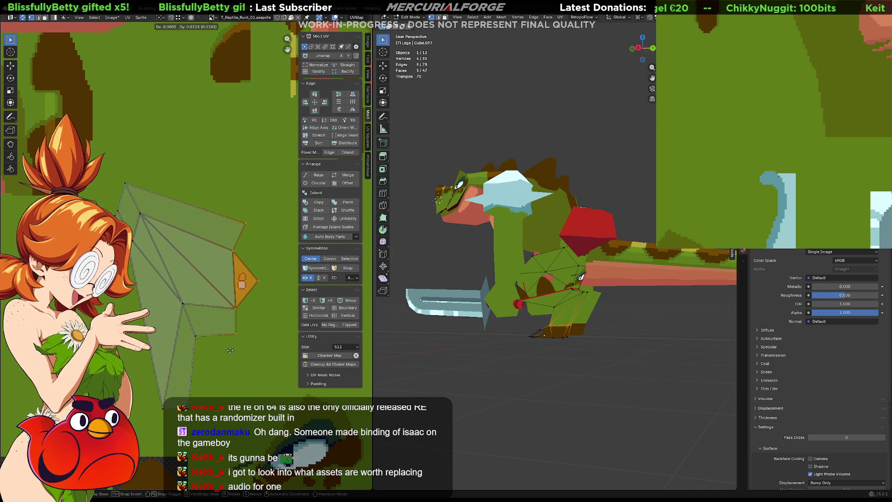
pyautogui.click(228, 315)
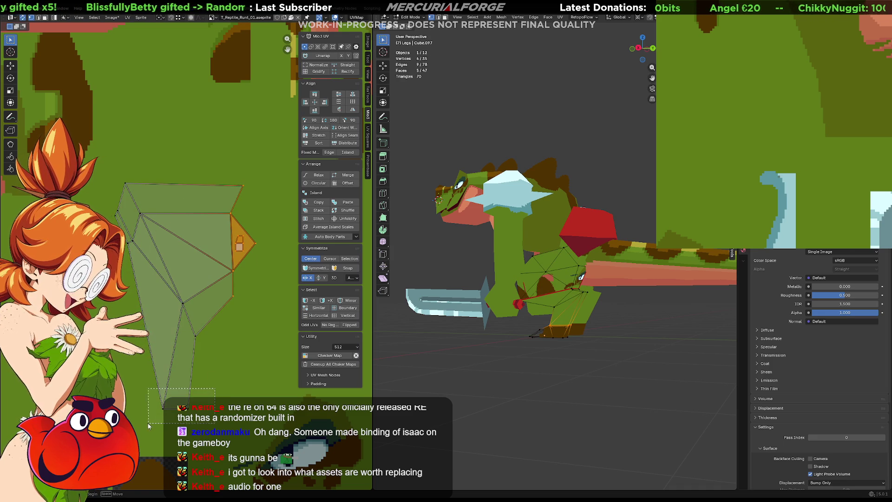
pyautogui.click(330, 357)
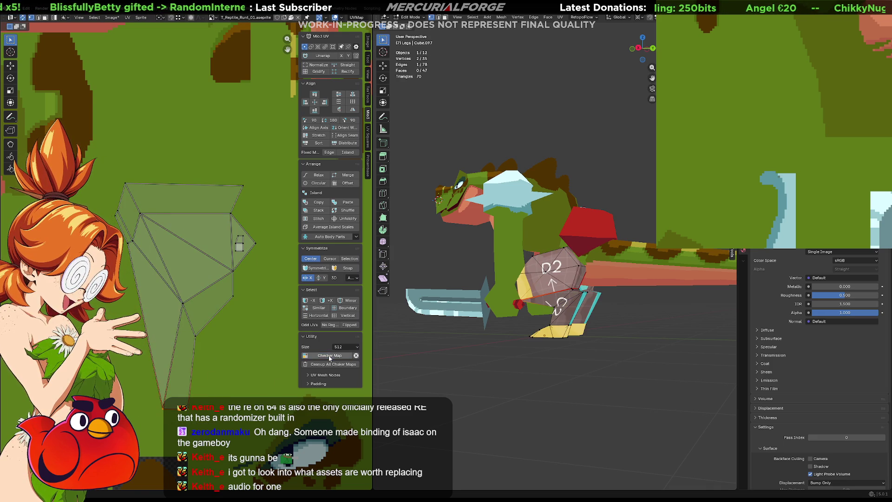
pyautogui.scroll(2, 585, 370)
pyautogui.scroll(2, 585, 370)
# - Inspect the upper and lower leg triangles in face-select mode, then bring up the UV overlay options
pyautogui.keyDown('shift'); pyautogui.moveTo(597, 379); pyautogui.dragTo(601, 328, button='middle'); pyautogui.keyUp('shift')
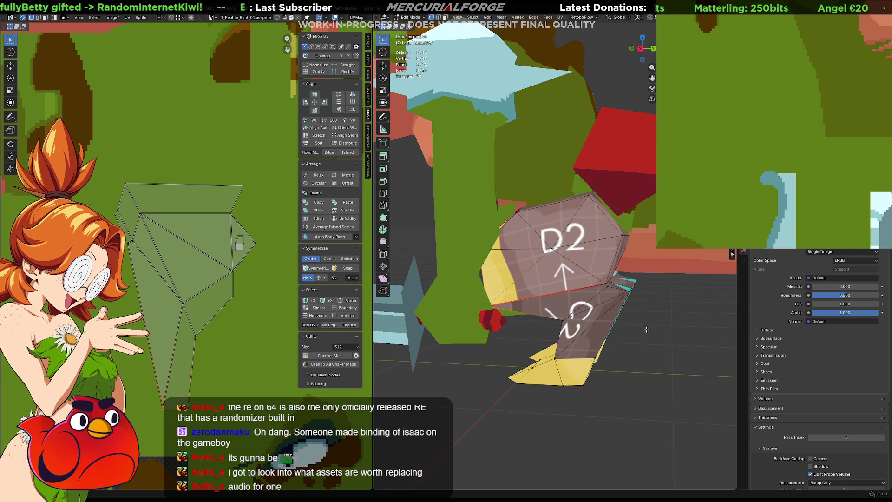
pyautogui.moveTo(599, 304)
pyautogui.mouseDown(button='middle')
pyautogui.moveTo(700, 284)
pyautogui.moveTo(611, 295)
pyautogui.mouseUp(button='middle')
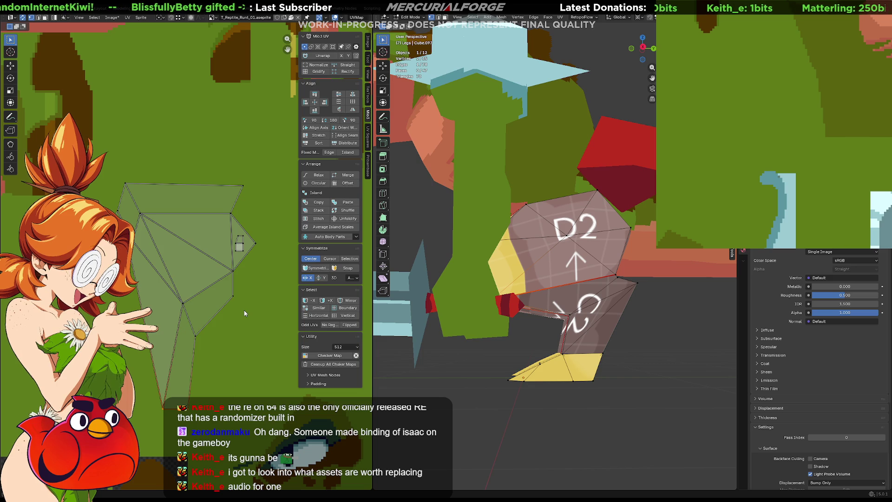
pyautogui.press('3')
pyautogui.click(192, 262)
pyautogui.click(200, 242)
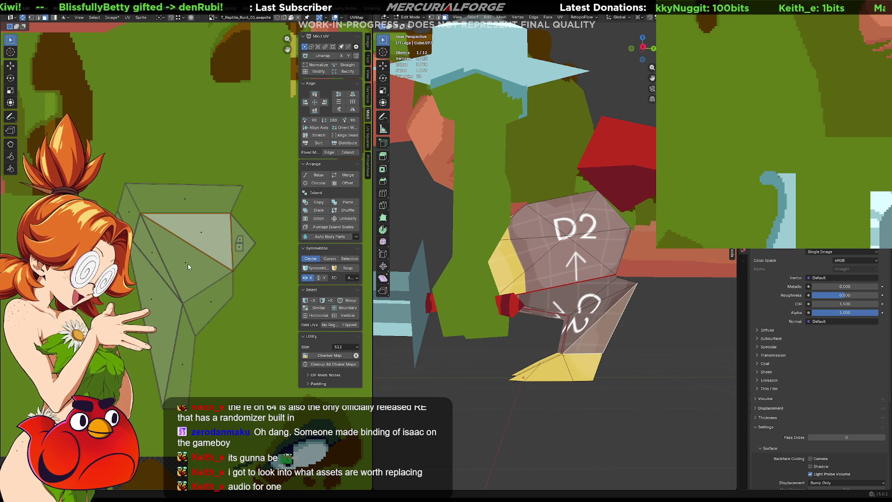
pyautogui.click(187, 268)
pyautogui.click(202, 233)
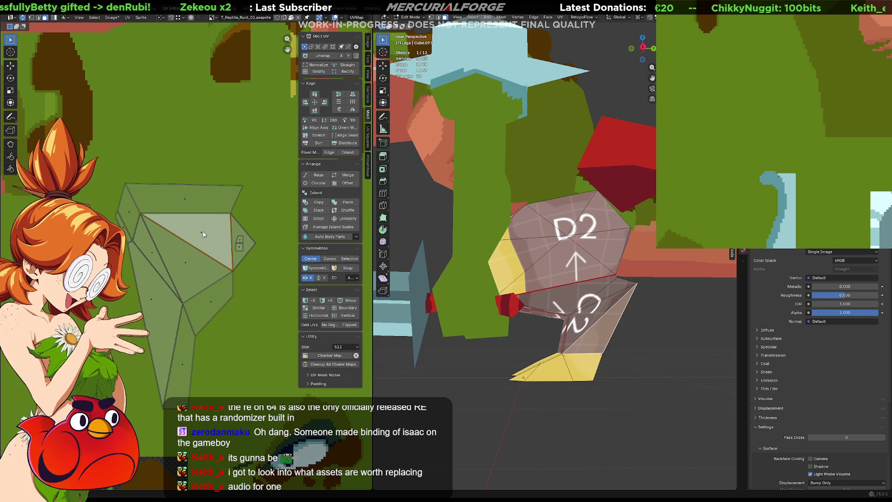
pyautogui.click(342, 18)
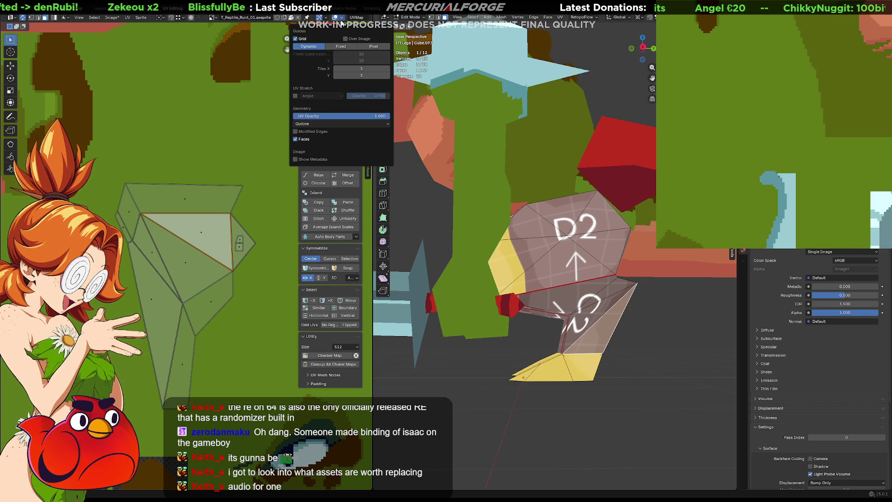
# - Enable the UV stretch display, trying area stretch and settling on angle
pyautogui.click(295, 96)
pyautogui.click(336, 96)
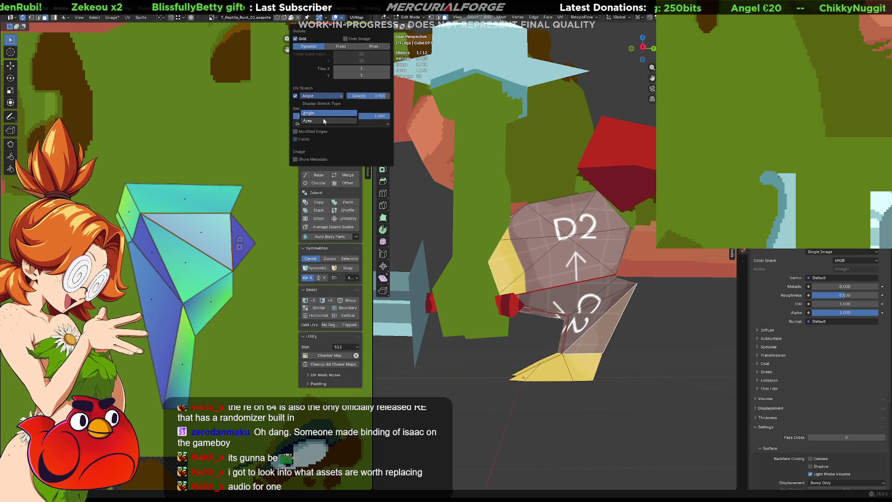
pyautogui.click(322, 120)
pyautogui.click(333, 96)
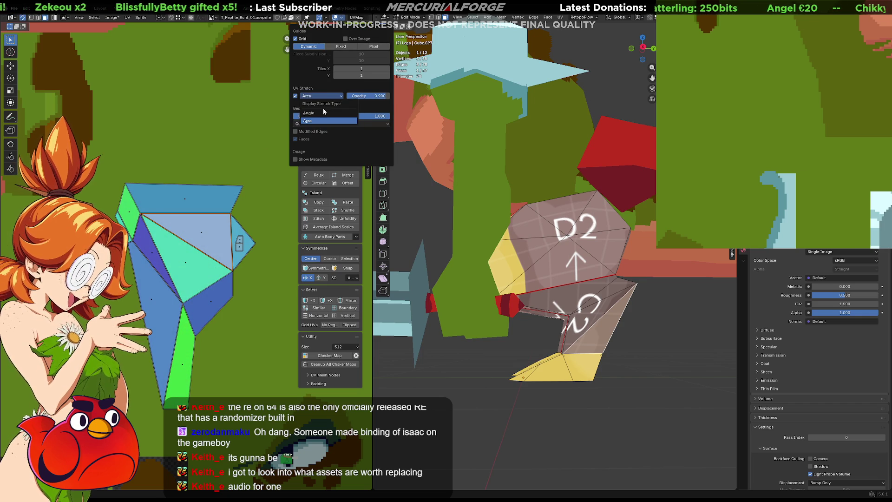
pyautogui.click(324, 113)
# - Slide part of the leg island slightly up along Y and move its top-left vertex up and left
pyautogui.moveTo(274, 170); pyautogui.dragTo(204, 312)
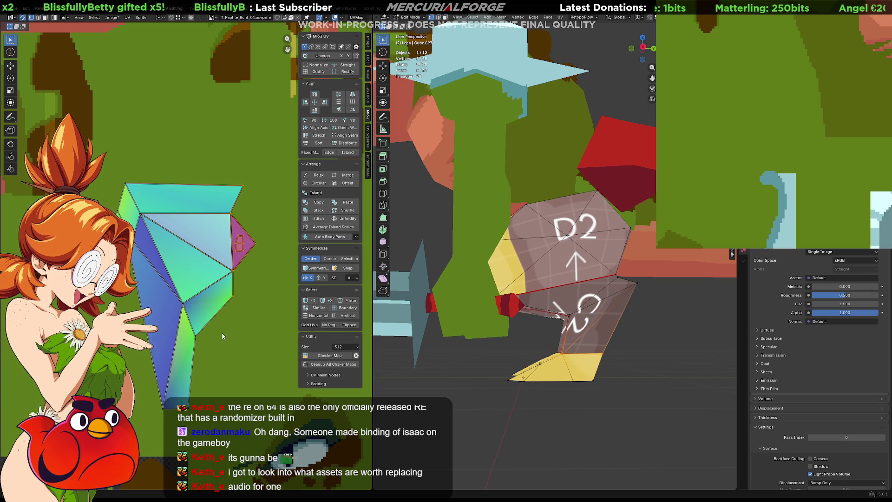
pyautogui.press('g')
pyautogui.press('y')
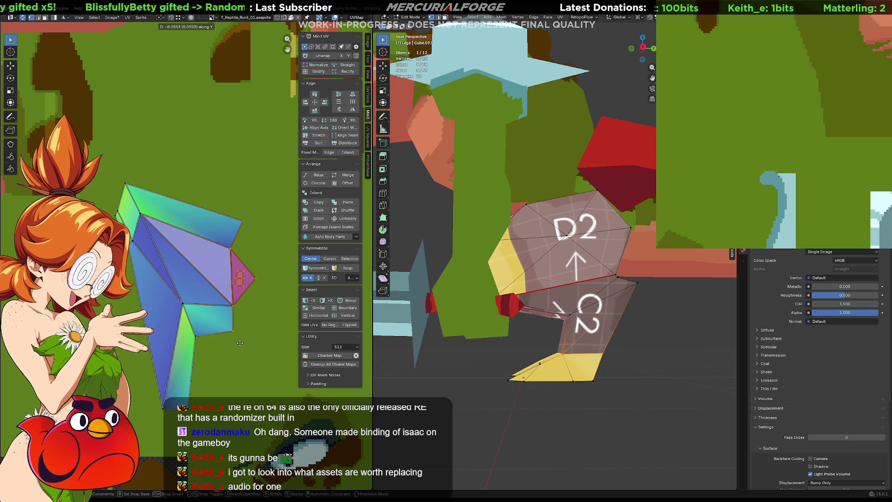
pyautogui.click(241, 347)
pyautogui.click(103, 197)
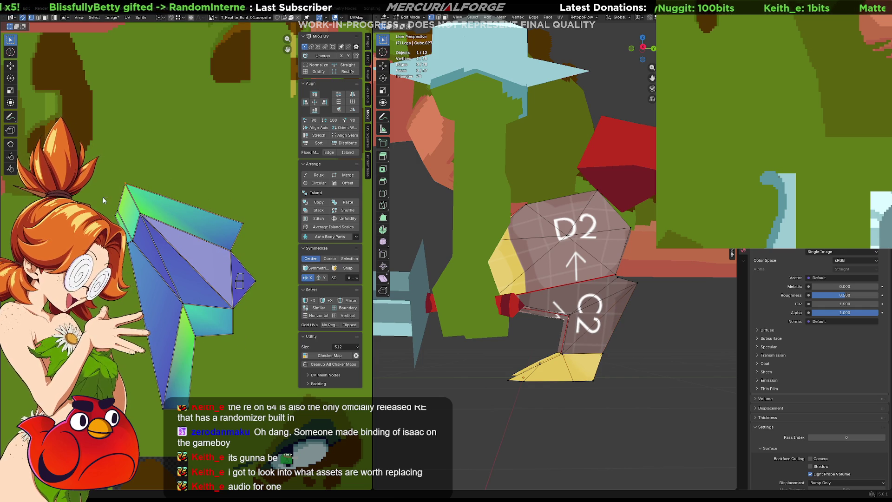
pyautogui.press('g')
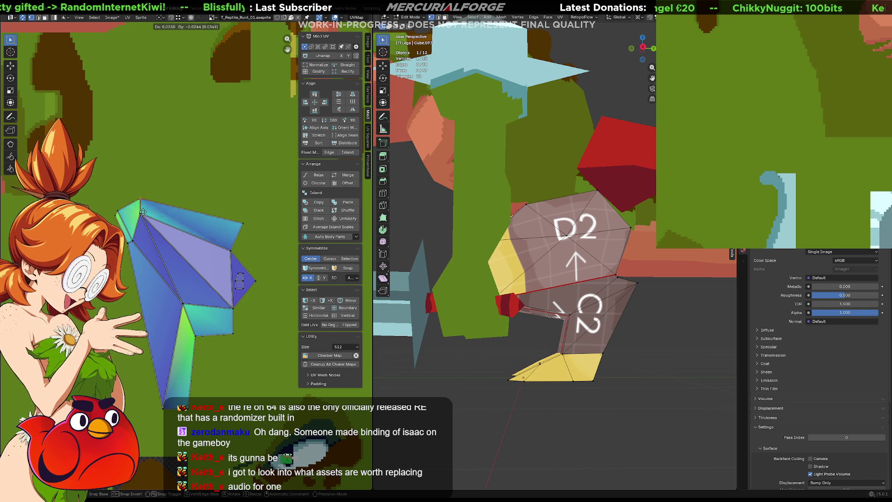
pyautogui.click(126, 186)
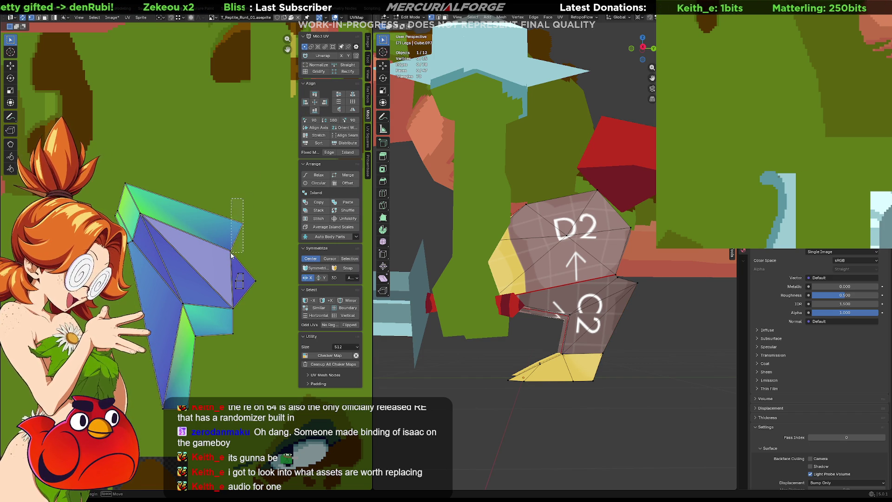
# - Try the align buttons (undone), then scale the selected vertices to 0 and zero-move them along Y
pyautogui.click(305, 103)
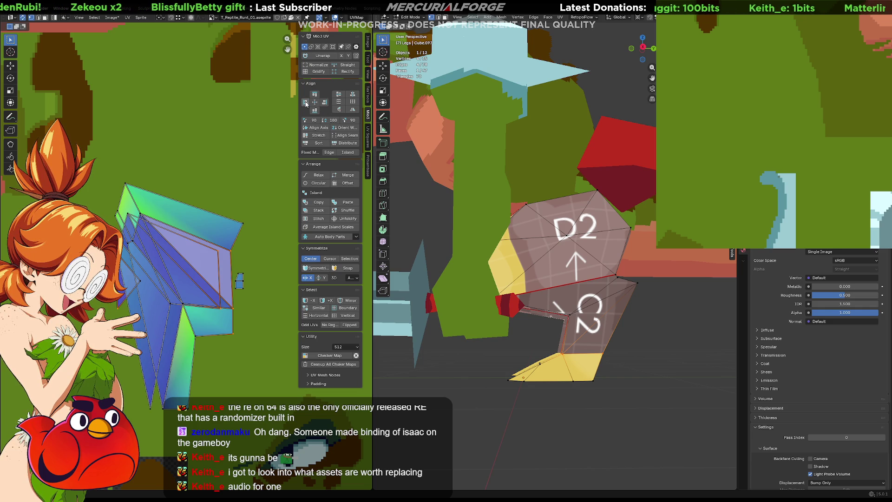
pyautogui.hotkey('ctrl', 'z')
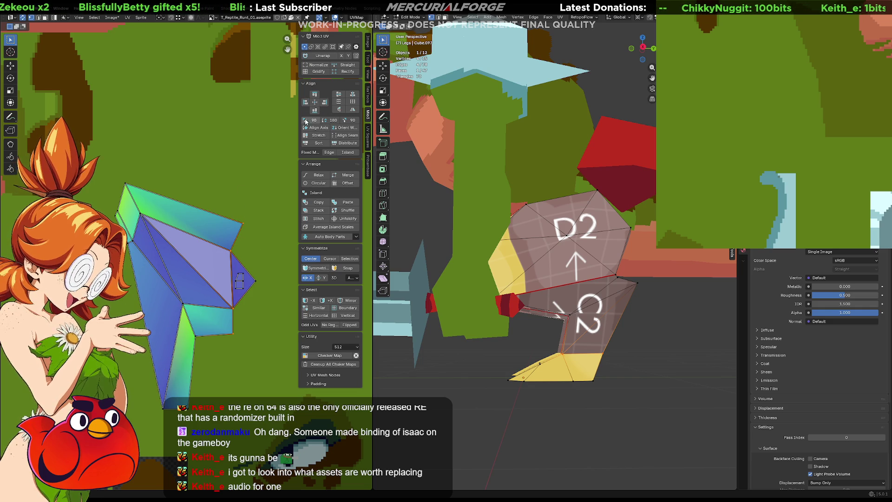
pyautogui.click(324, 103)
pyautogui.hotkey('ctrl', 'z')
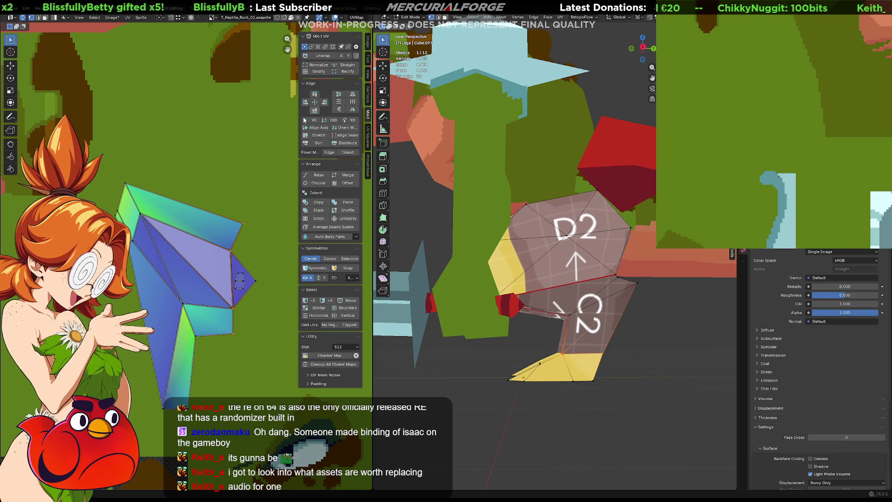
pyautogui.press('s')
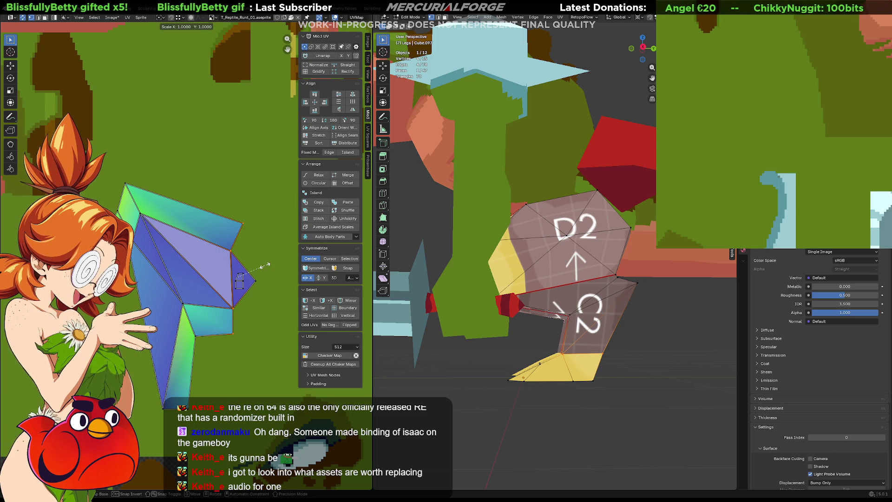
pyautogui.press('0')
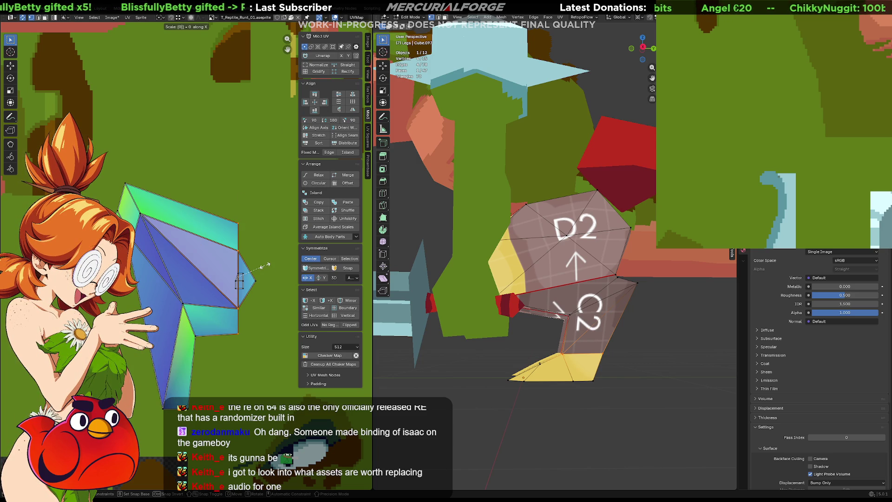
pyautogui.press('Return')
pyautogui.press('g')
pyautogui.press('y')
pyautogui.press('0')
pyautogui.press('Return')
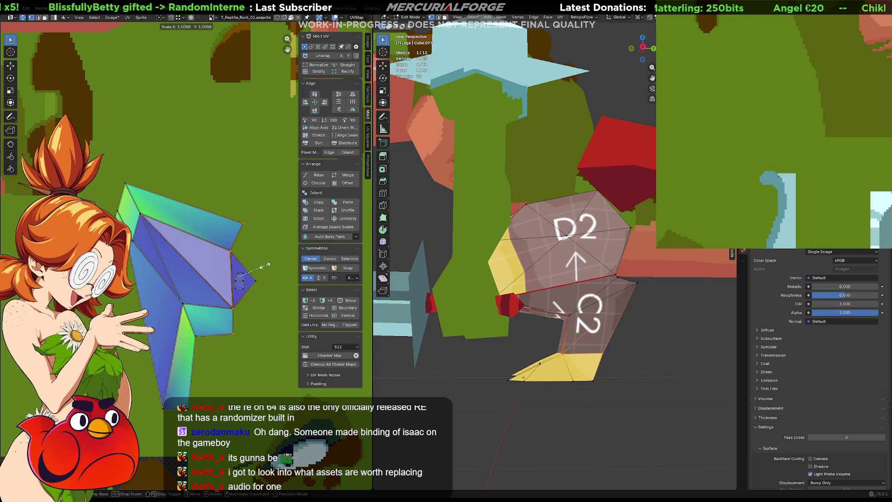
# - Undo a vertex merge and instead flatten the selected vertices into a straight vertical column
pyautogui.press('m')
pyautogui.click(265, 265)
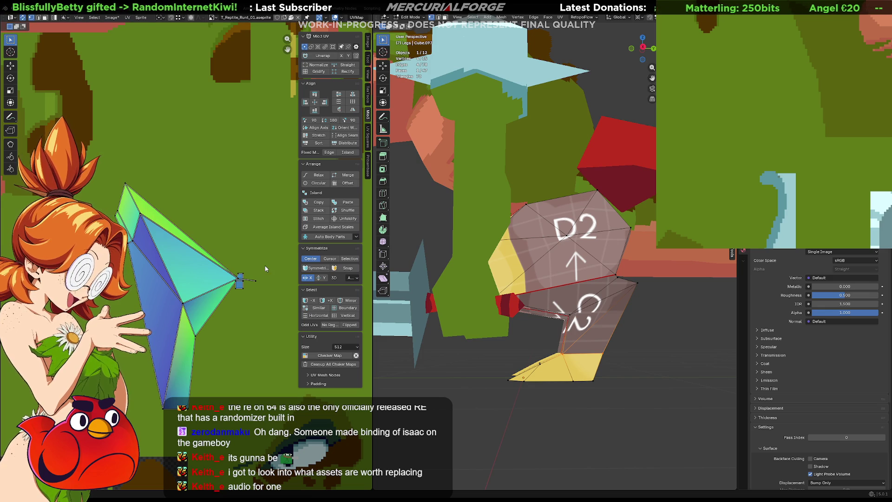
pyautogui.hotkey('ctrl', 'z')
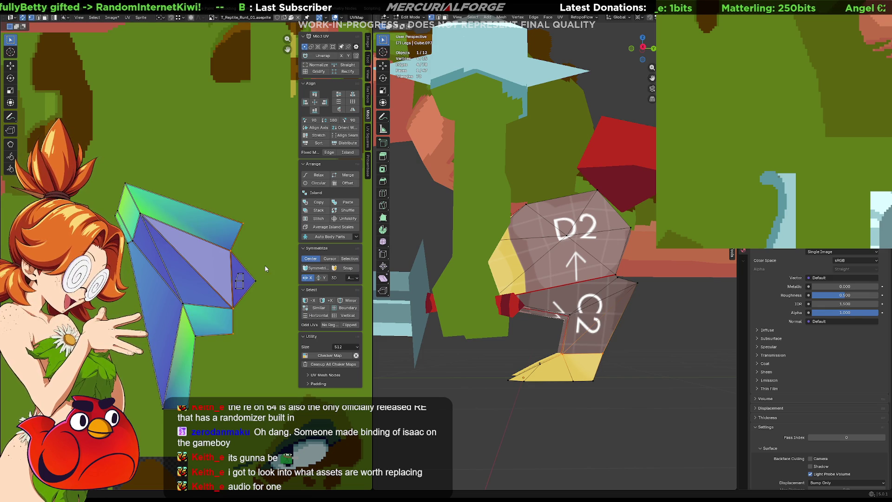
pyautogui.press('s')
pyautogui.press('y')
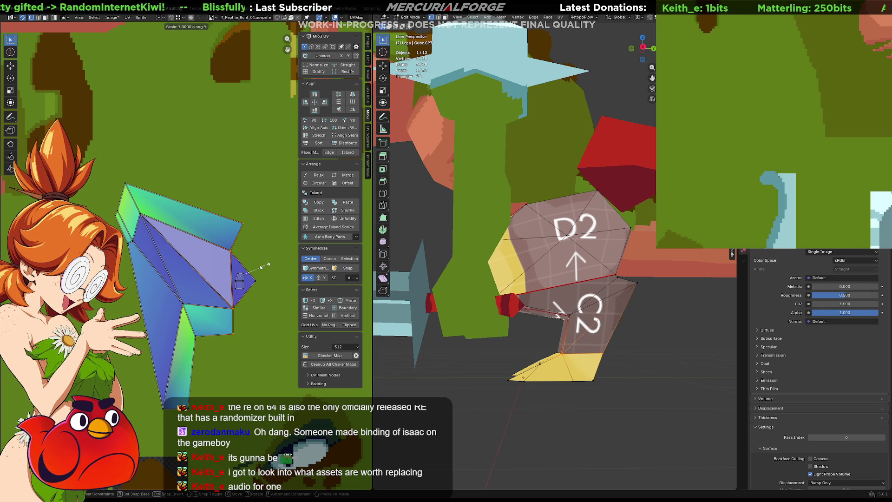
pyautogui.press('0')
pyautogui.press('x')
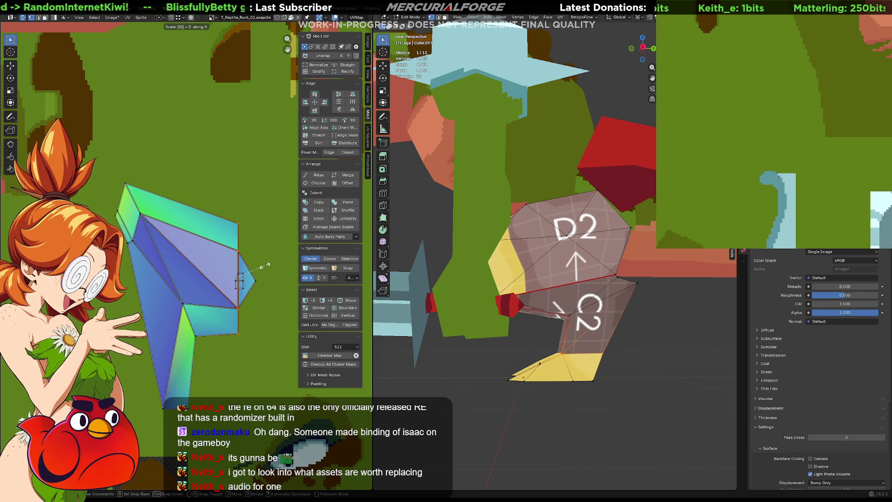
pyautogui.press('Return')
# - Pull the right-edge vertices left along X, grow the selection and start sliding the left vertices right
pyautogui.moveTo(245, 208); pyautogui.dragTo(225, 256)
pyautogui.moveTo(213, 352); pyautogui.dragTo(213, 352)
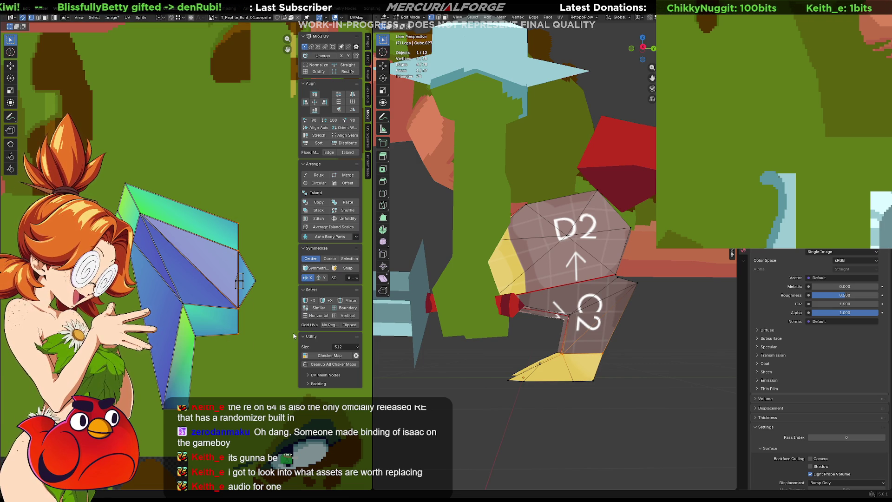
pyautogui.press('g')
pyautogui.press('x')
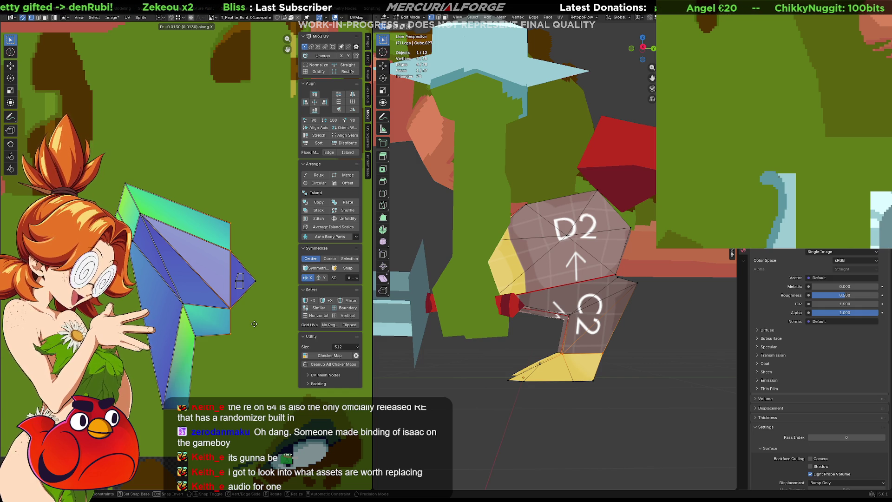
pyautogui.click(253, 324)
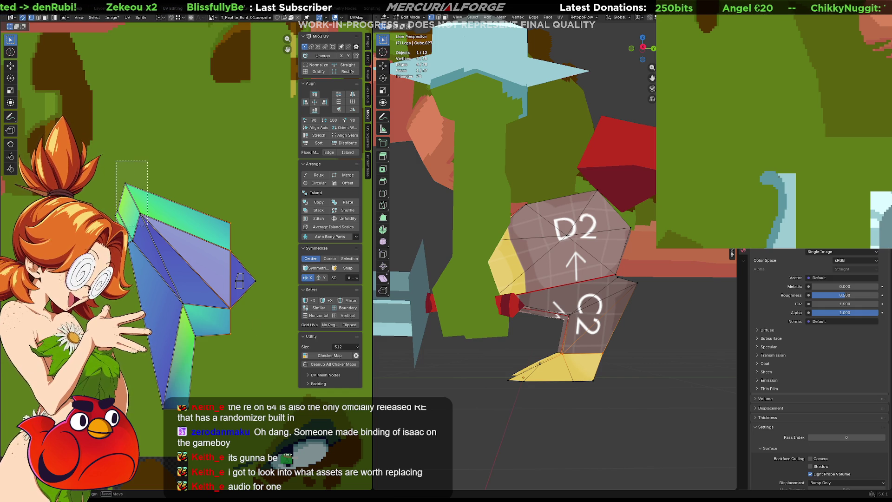
pyautogui.press('ctrl+KP_Add')
pyautogui.press('g')
pyautogui.press('x')
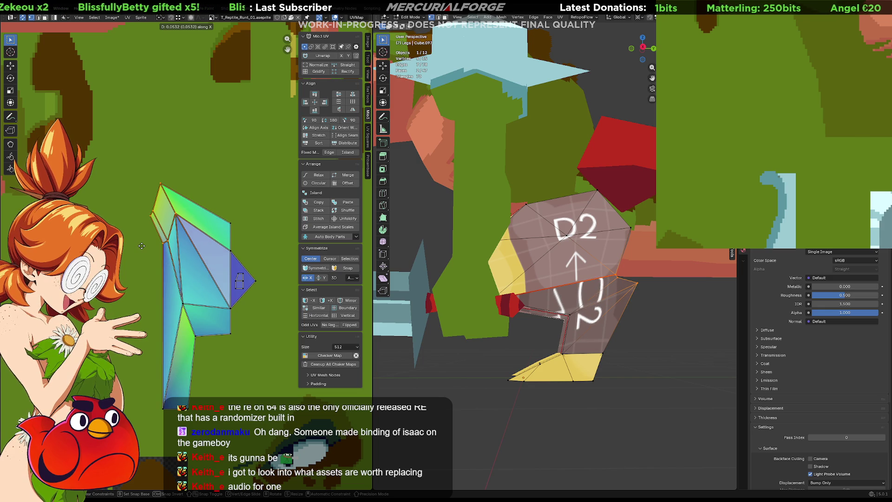
# - Confirm the left vertices' slide and nudge the top UV vertex right along X
pyautogui.click(140, 246)
pyautogui.click(147, 191)
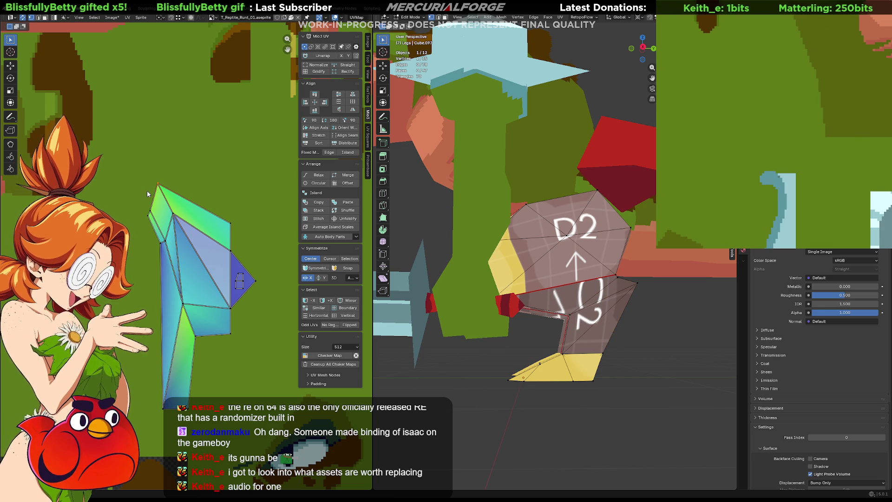
pyautogui.press('g')
pyautogui.press('x')
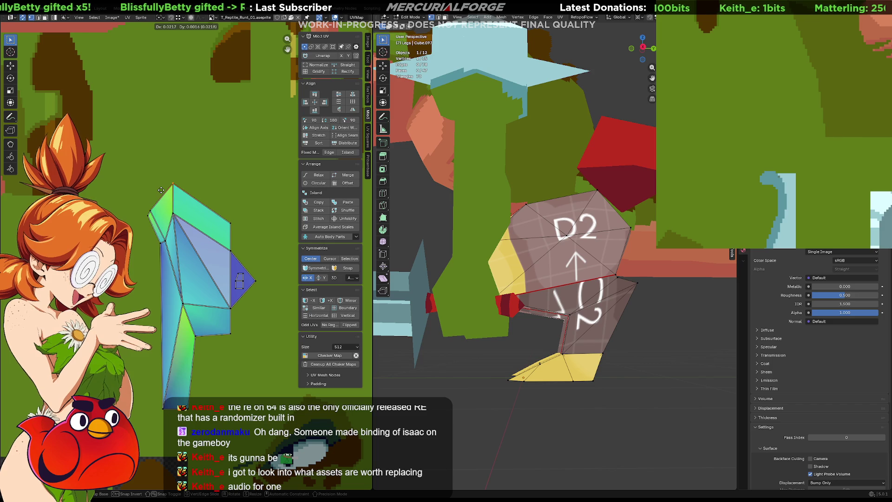
pyautogui.click(180, 202)
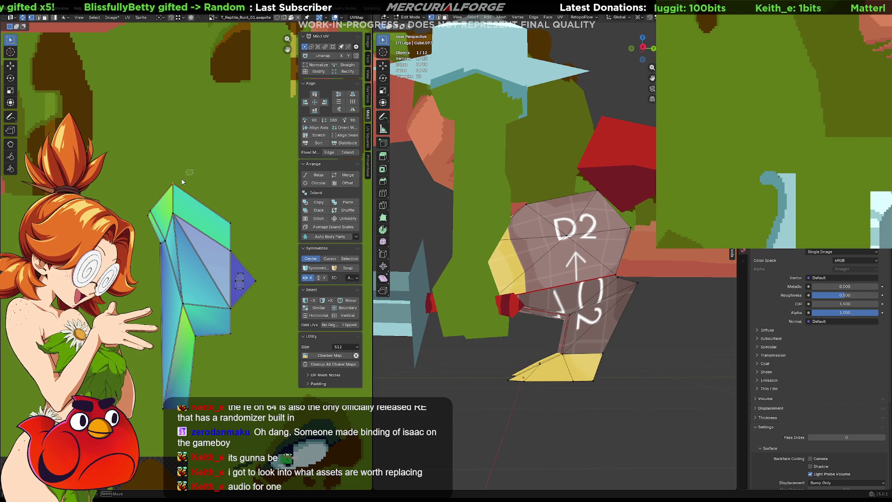
pyautogui.press('g')
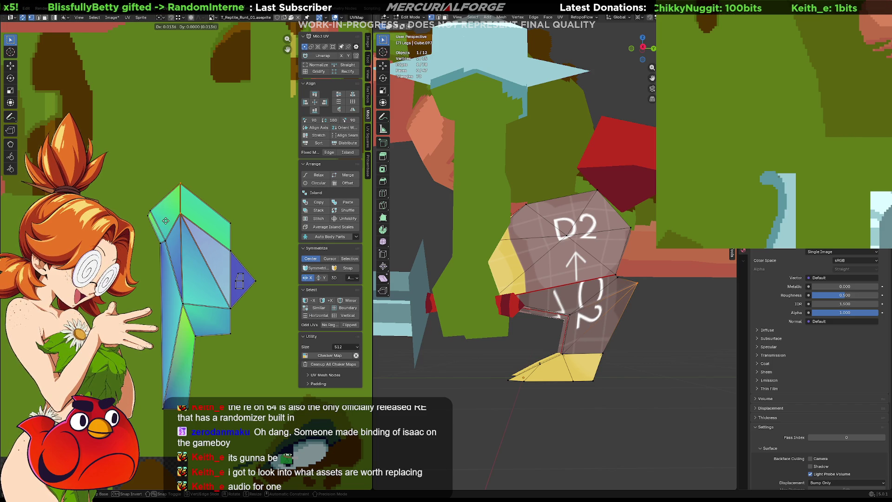
pyautogui.click(166, 221)
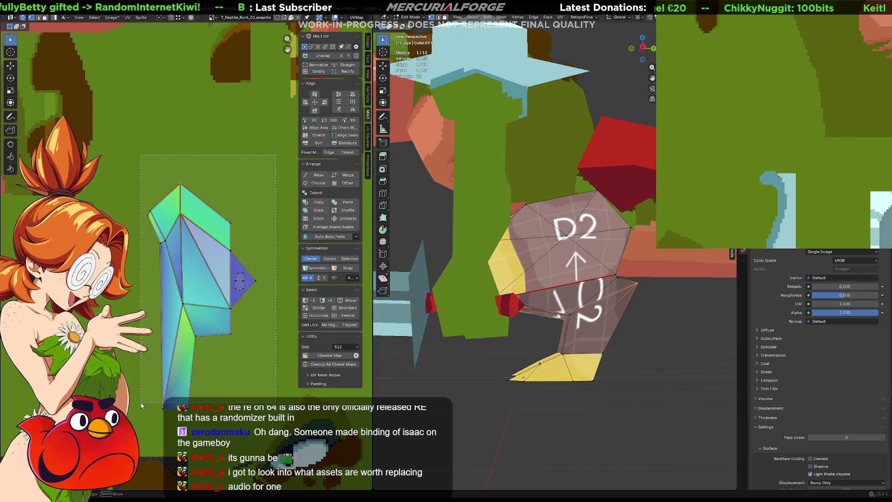
# - Adjust the left edge vertex slightly, select the whole leg island and view the legs from behind
pyautogui.click(164, 196)
pyautogui.click(161, 210)
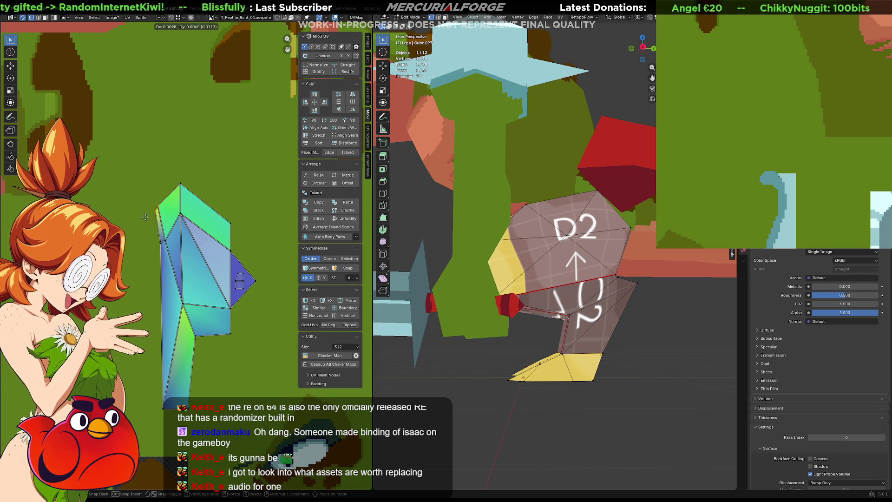
pyautogui.moveTo(163, 204); pyautogui.dragTo(166, 200)
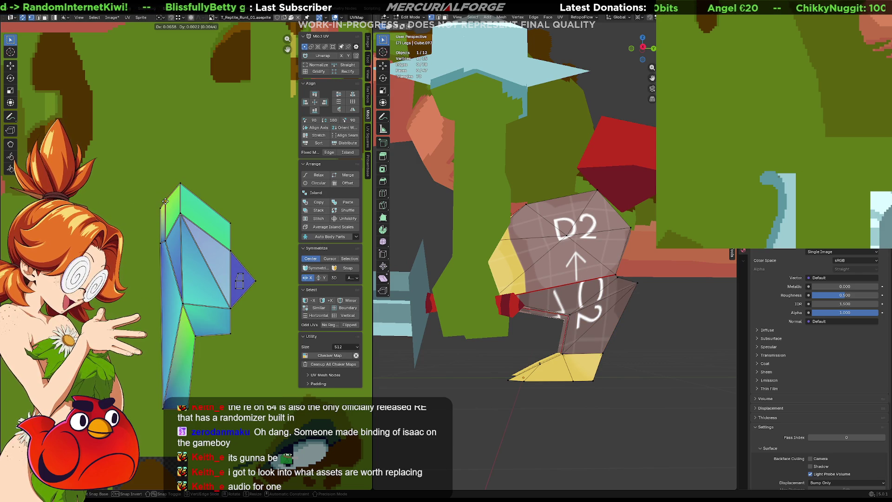
pyautogui.moveTo(162, 254); pyautogui.dragTo(165, 250)
pyautogui.click(165, 250)
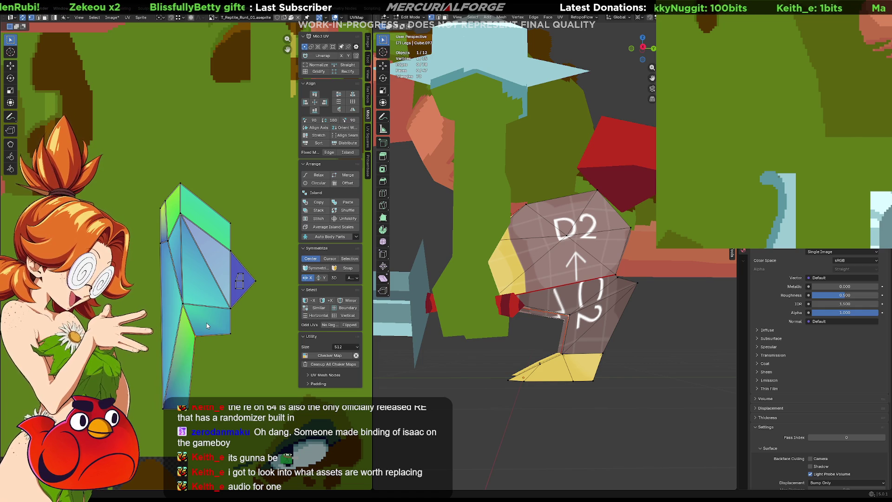
pyautogui.moveTo(223, 192); pyautogui.dragTo(190, 315)
pyautogui.moveTo(542, 326)
pyautogui.mouseDown(button='middle')
pyautogui.moveTo(407, 329)
pyautogui.moveTo(465, 330)
pyautogui.mouseUp(button='middle')
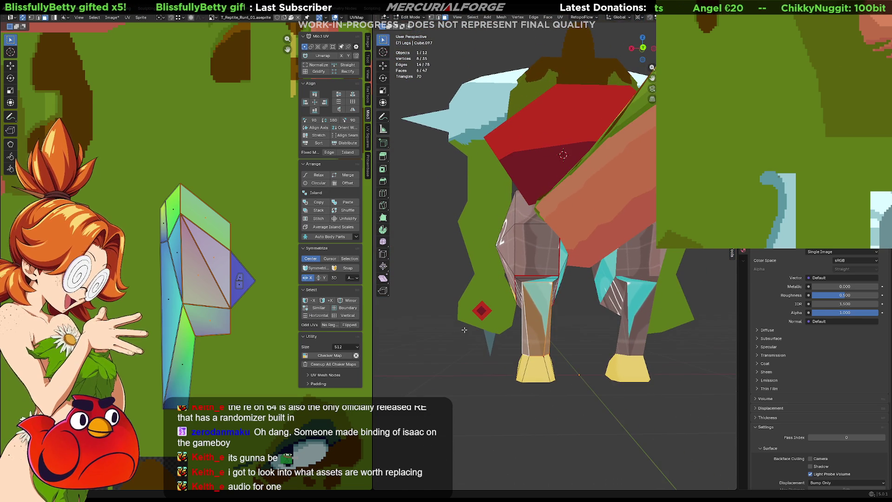
# - Shift the top UV face onto the cyan area and nudge its top-right vertices into line
pyautogui.click(207, 222)
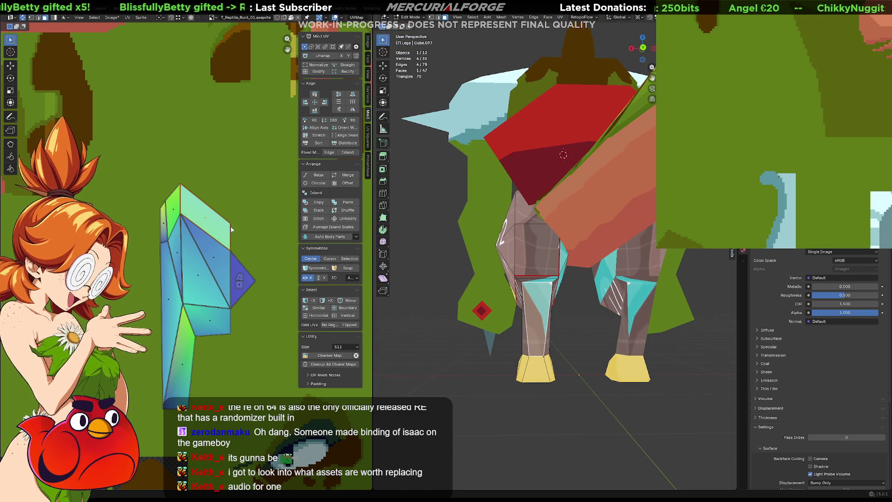
pyautogui.moveTo(239, 218); pyautogui.dragTo(226, 230)
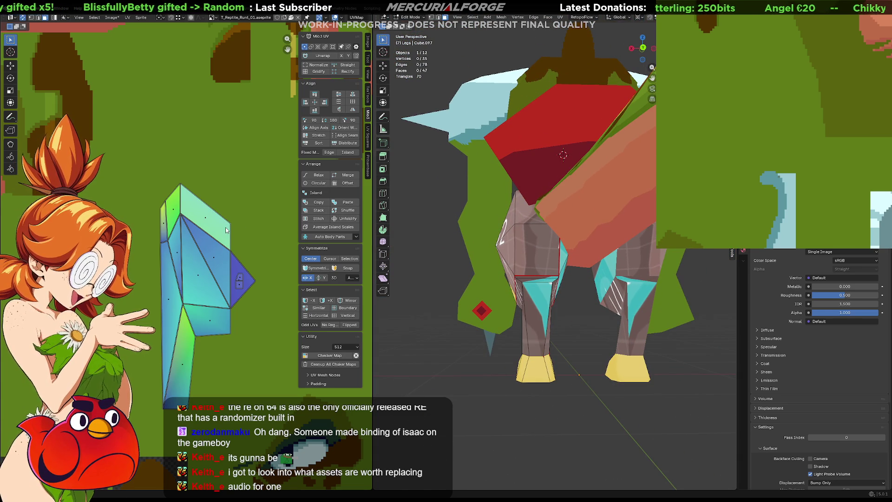
pyautogui.moveTo(246, 208); pyautogui.dragTo(227, 255)
pyautogui.press('g')
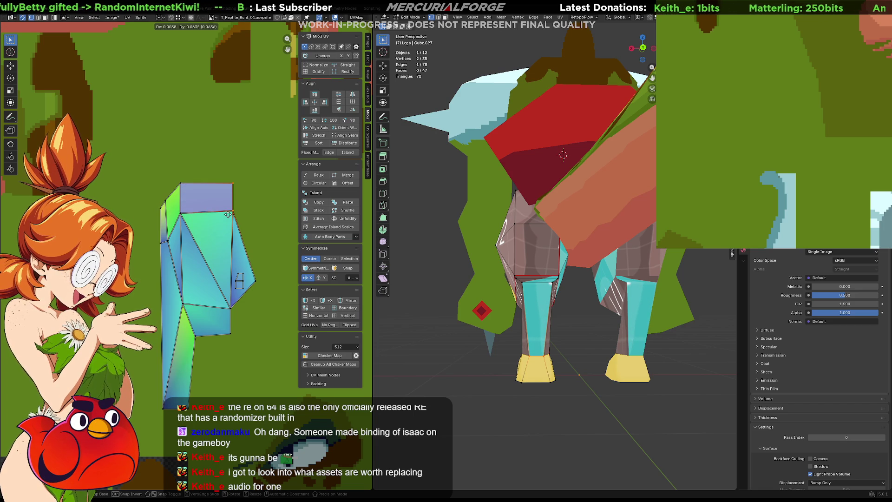
pyautogui.click(228, 215)
pyautogui.press('g')
pyautogui.click(237, 204)
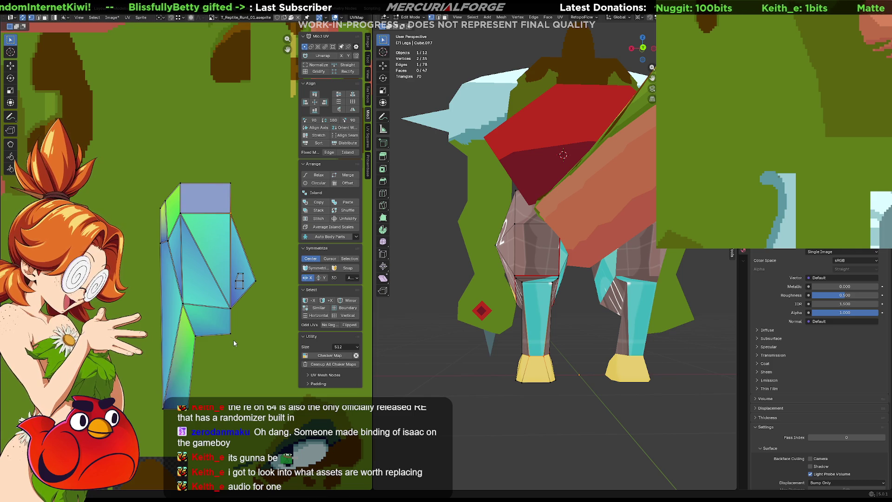
# - Move a vertex left, slide the lower UV strip sideways along X, and select the whole leg island
pyautogui.press('g')
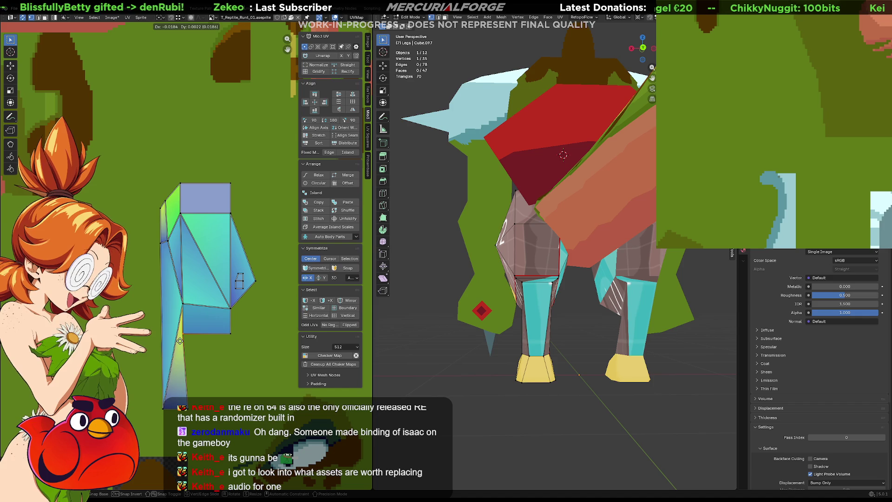
pyautogui.click(180, 340)
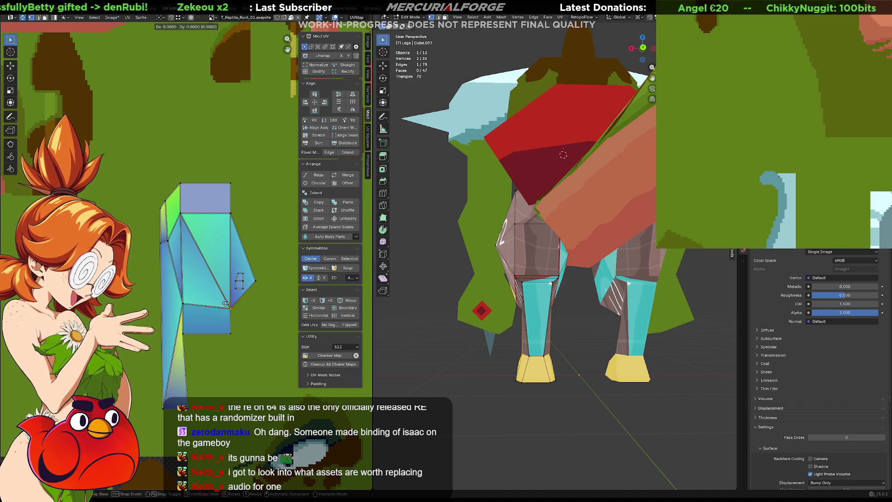
pyautogui.keyDown('shift'); pyautogui.click(231, 307); pyautogui.keyUp('shift')
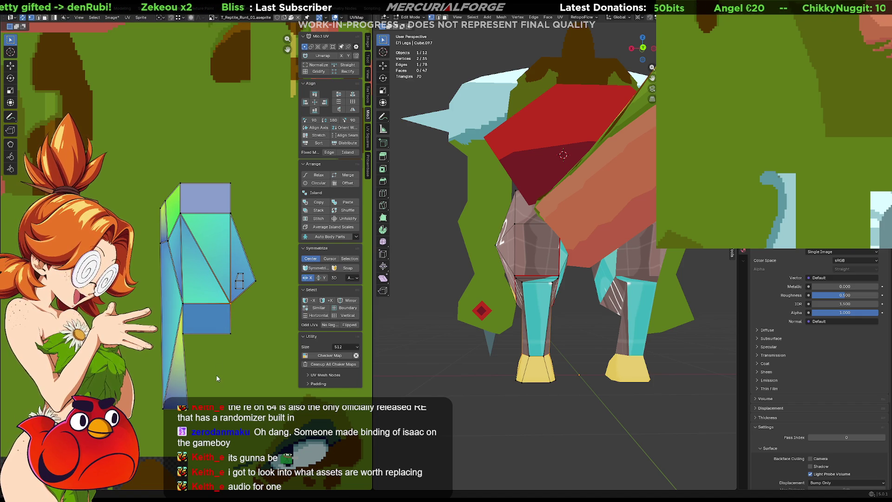
pyautogui.moveTo(217, 375); pyautogui.dragTo(163, 419)
pyautogui.press('g')
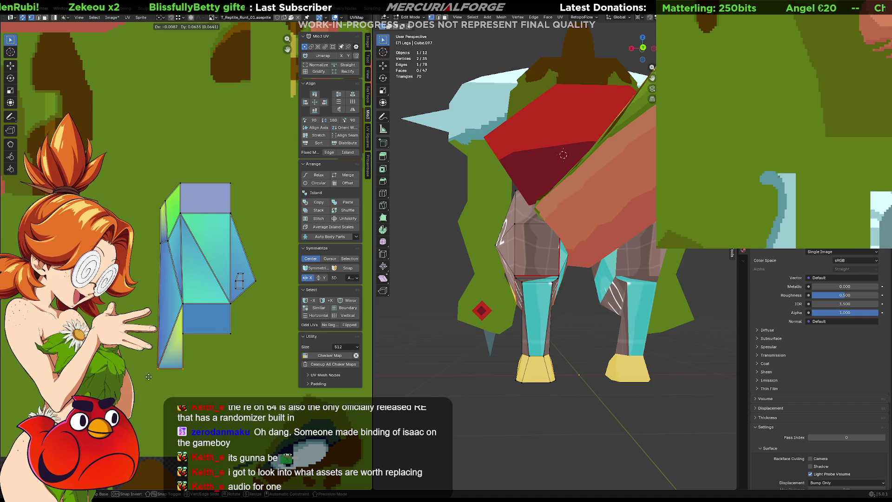
pyautogui.press('x')
pyautogui.click(144, 323)
pyautogui.moveTo(270, 373); pyautogui.dragTo(154, 160)
# - Move the leg island into view, enlarge it and place it over the pixel texture
pyautogui.press('g')
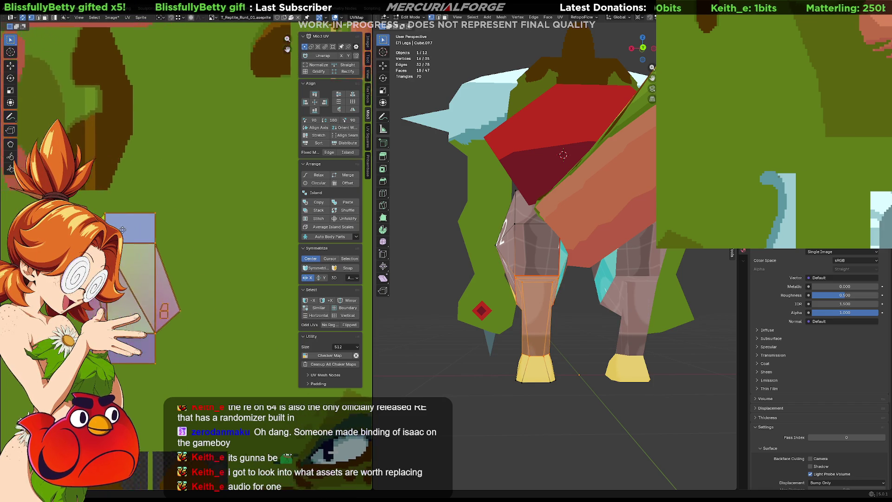
pyautogui.moveTo(77, 237); pyautogui.dragTo(210, 244, button='middle')
pyautogui.press('g')
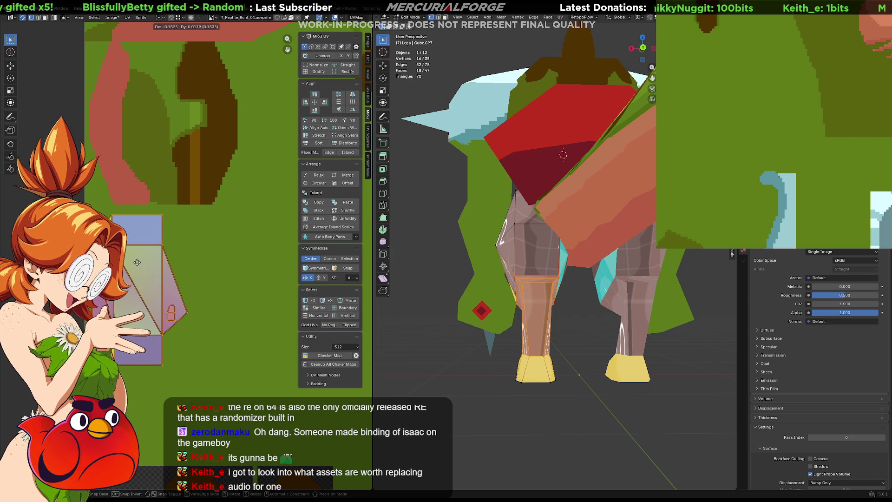
pyautogui.click(137, 263)
pyautogui.press('s')
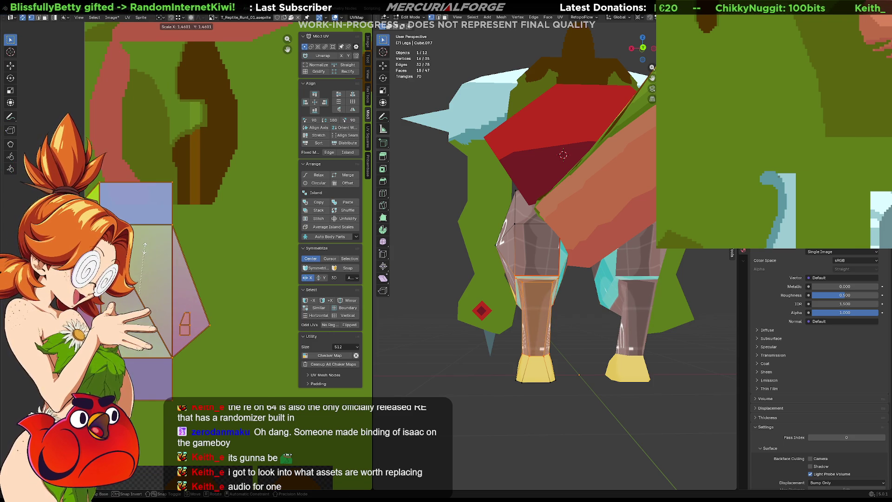
pyautogui.click(144, 249)
pyautogui.press('g')
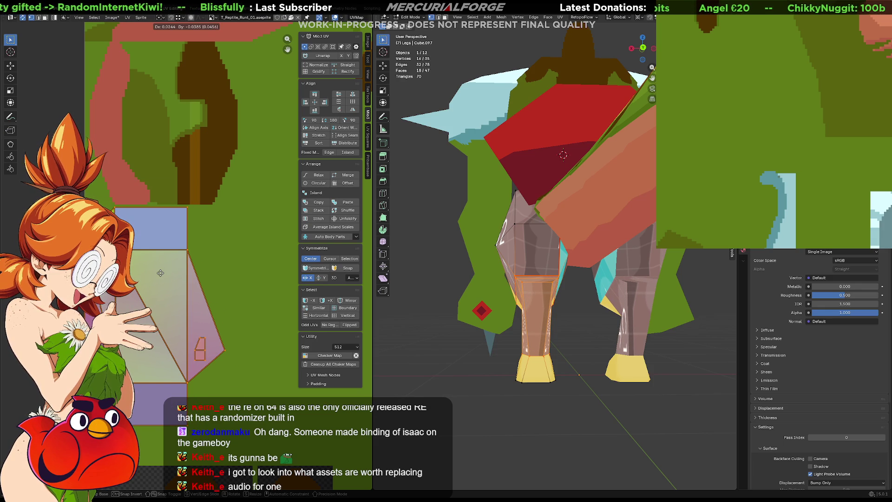
pyautogui.click(162, 273)
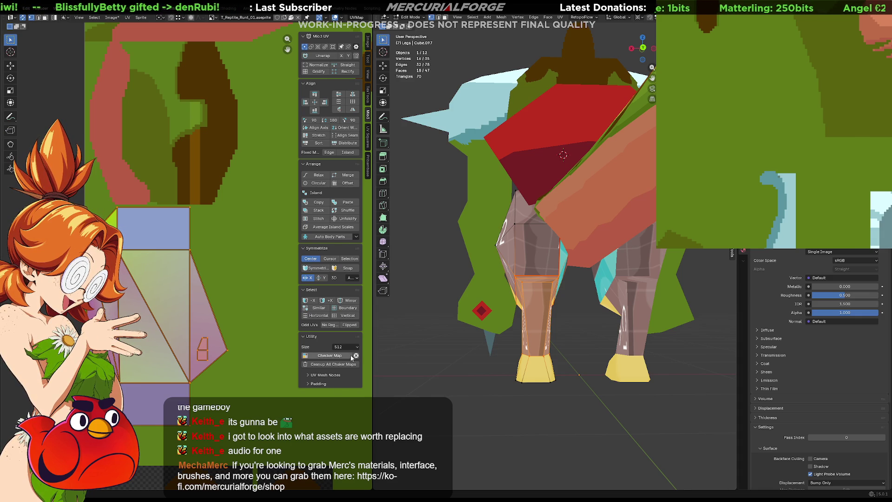
# - Turn the model toward the head area and box-select the upper UV island
pyautogui.moveTo(557, 314)
pyautogui.mouseDown(button='middle')
pyautogui.moveTo(611, 371)
pyautogui.moveTo(530, 334)
pyautogui.mouseUp(button='middle')
pyautogui.scroll(-6, 158, 210)
pyautogui.moveTo(150, 265); pyautogui.dragTo(145, 328, button='middle')
pyautogui.moveTo(145, 160); pyautogui.dragTo(136, 141, button='middle')
pyautogui.moveTo(249, 49); pyautogui.dragTo(135, 140)
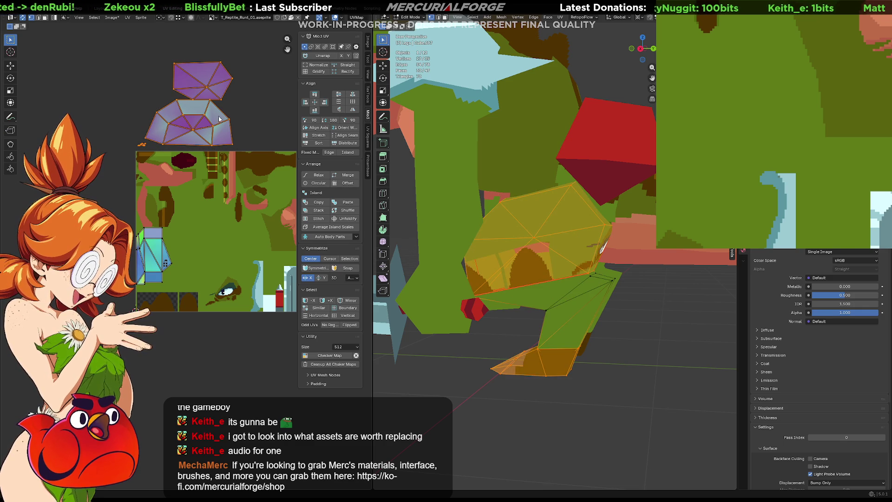
# - Shrink the upper island to about a quarter size and drop it onto the green texture patch
pyautogui.press('s')
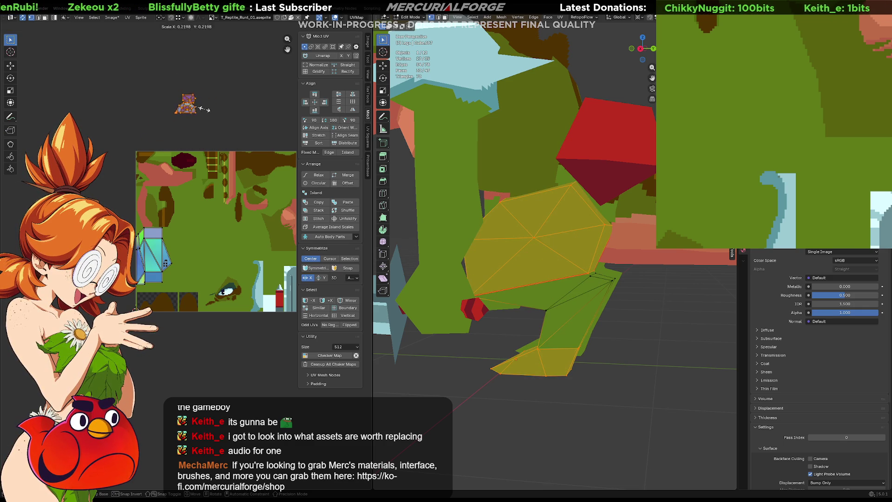
pyautogui.click(189, 105)
pyautogui.press('g')
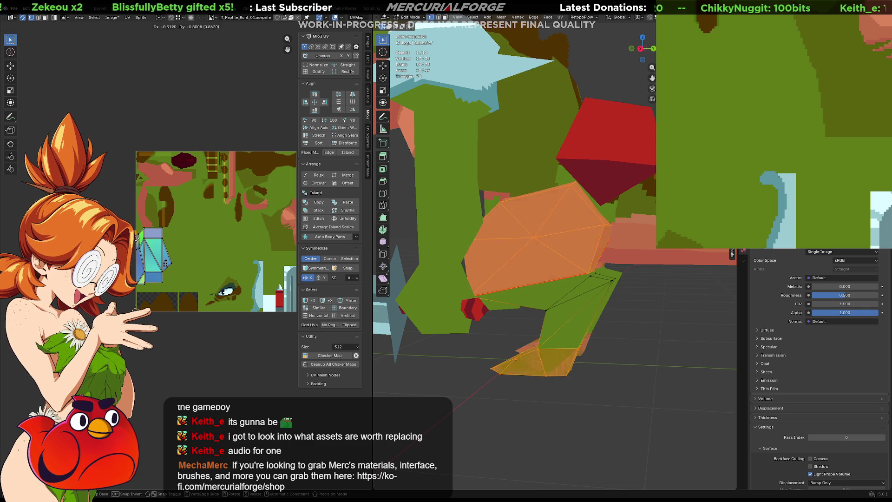
pyautogui.press('Return')
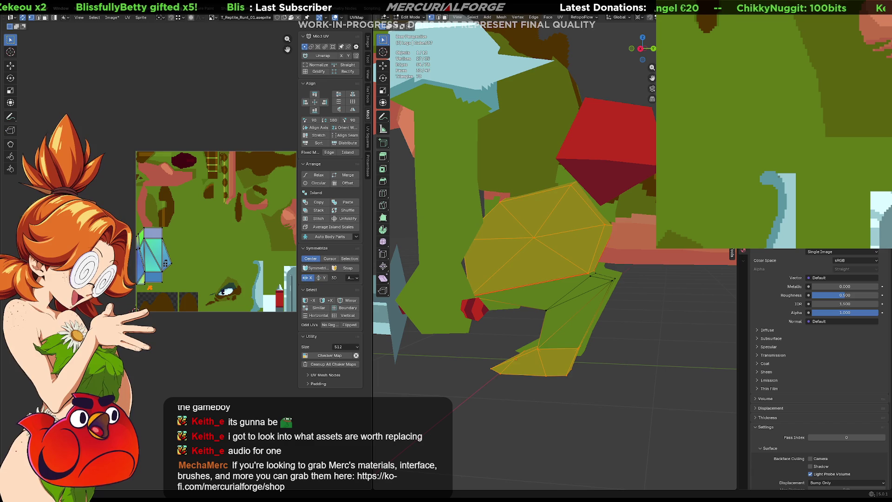
pyautogui.scroll(3, 187, 259)
pyautogui.scroll(3, 212, 258)
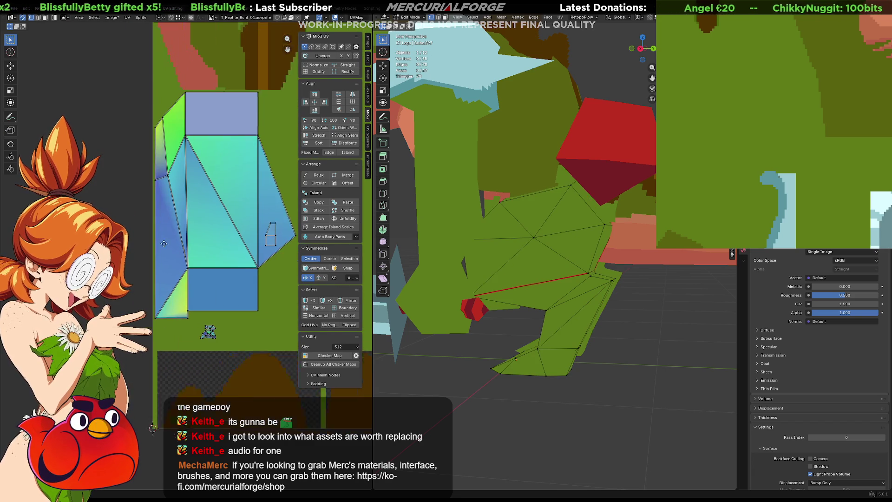
# - Centre the leg island in the UV view and pan the texture preview over the leg outline
pyautogui.moveTo(140, 278); pyautogui.dragTo(159, 300, button='middle')
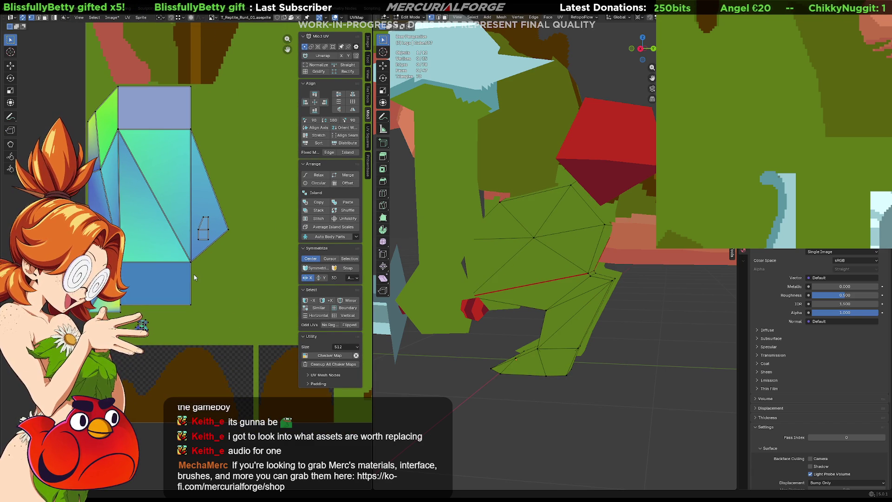
pyautogui.scroll(-2, 742, 155)
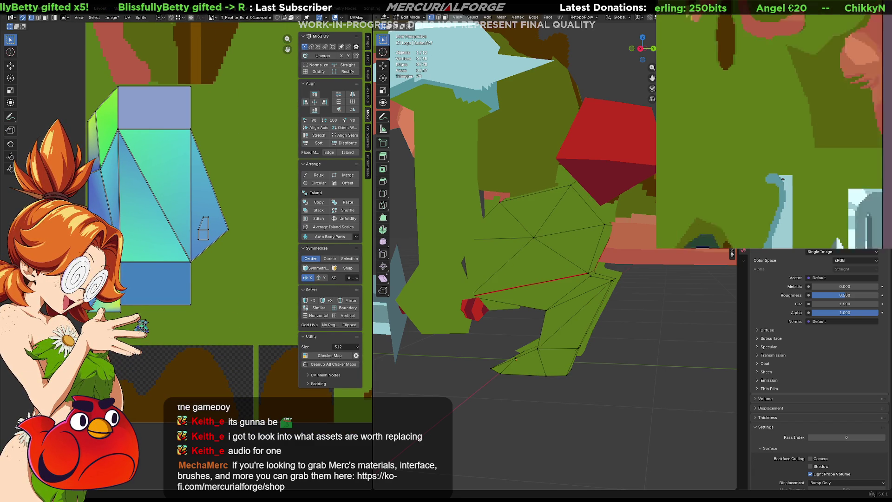
pyautogui.scroll(-2, 742, 155)
pyautogui.scroll(2, 720, 184)
pyautogui.scroll(2, 695, 185)
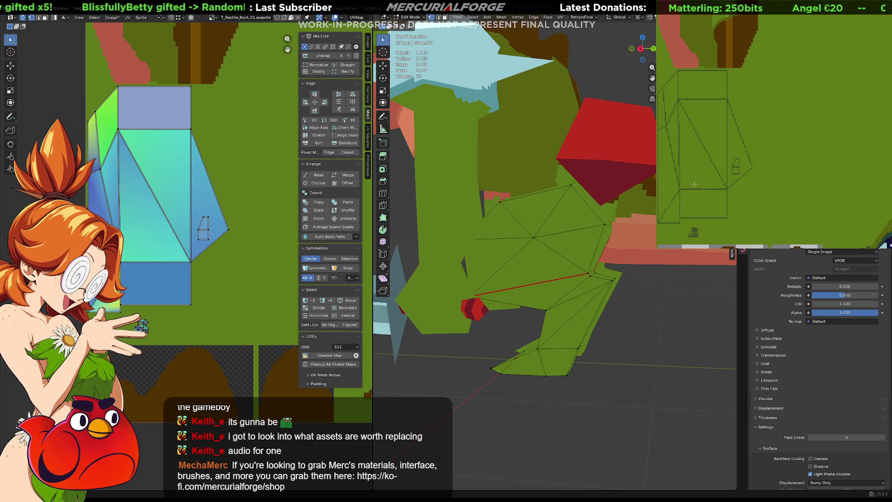
pyautogui.moveTo(702, 183); pyautogui.dragTo(747, 169, button='middle')
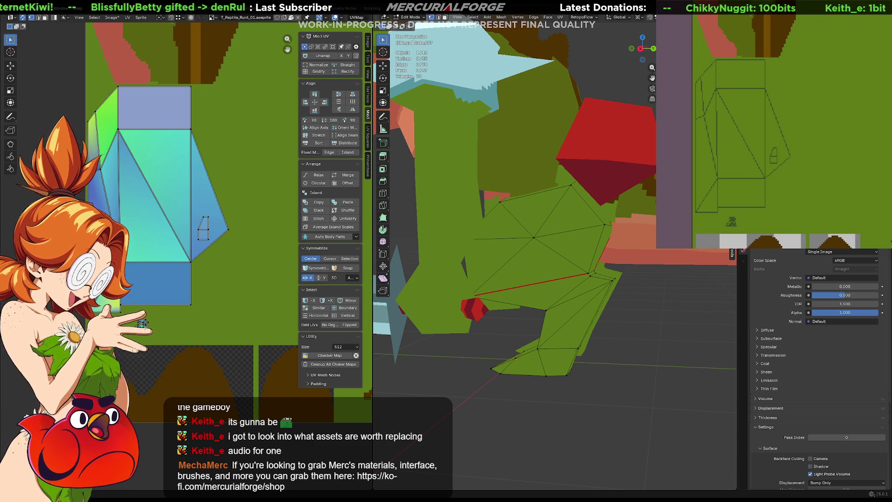
pyautogui.moveTo(802, 136)
pyautogui.mouseDown(button='middle')
pyautogui.moveTo(831, 135)
pyautogui.moveTo(765, 126)
pyautogui.moveTo(813, 119)
pyautogui.moveTo(776, 145)
pyautogui.mouseUp(button='middle')
pyautogui.scroll(3, 704, 109)
pyautogui.scroll(2, 703, 109)
pyautogui.scroll(-3, 741, 128)
pyautogui.scroll(3, 797, 124)
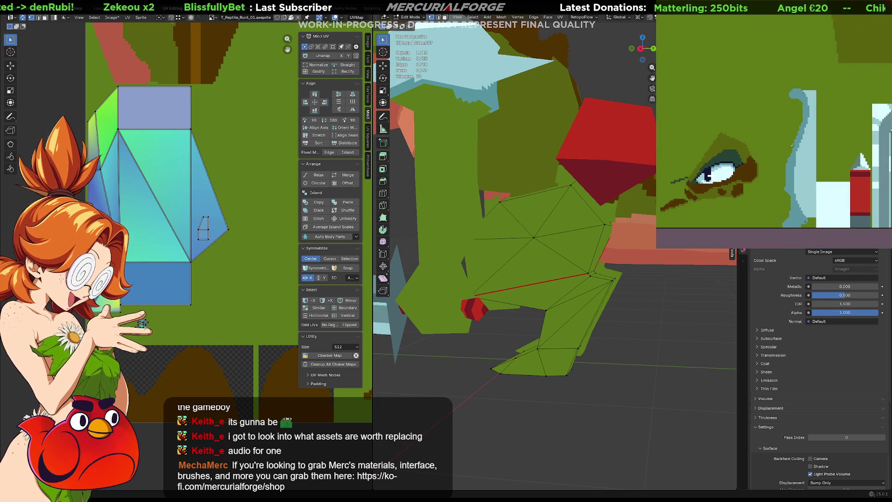
pyautogui.scroll(-2, 880, 169)
pyautogui.scroll(-2, 838, 140)
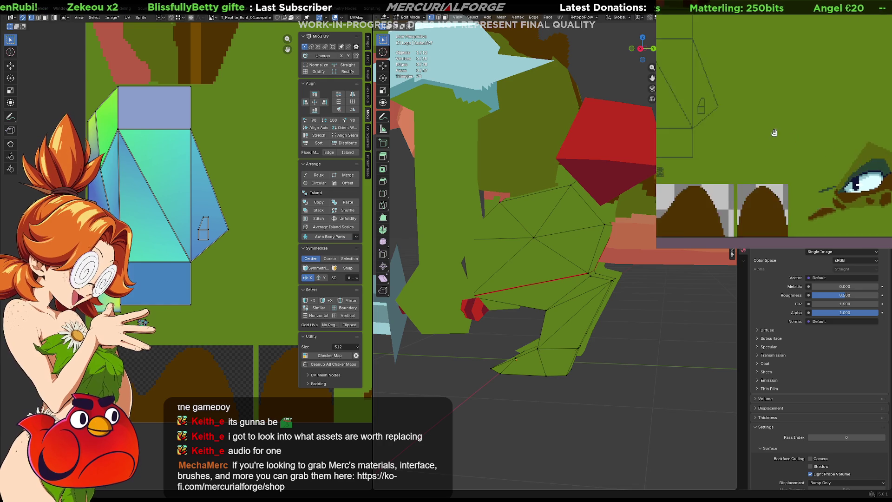
pyautogui.scroll(-1, 822, 132)
pyautogui.moveTo(753, 123); pyautogui.dragTo(812, 125, button='middle')
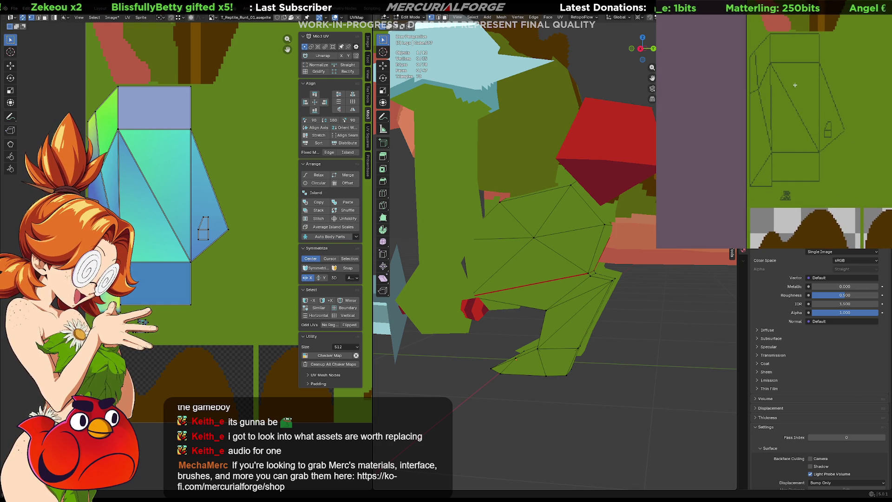
# - Undo the stray stroke and paint a thin vertical light-blue stripe on the leg texture
pyautogui.hotkey('ctrl', 'z')
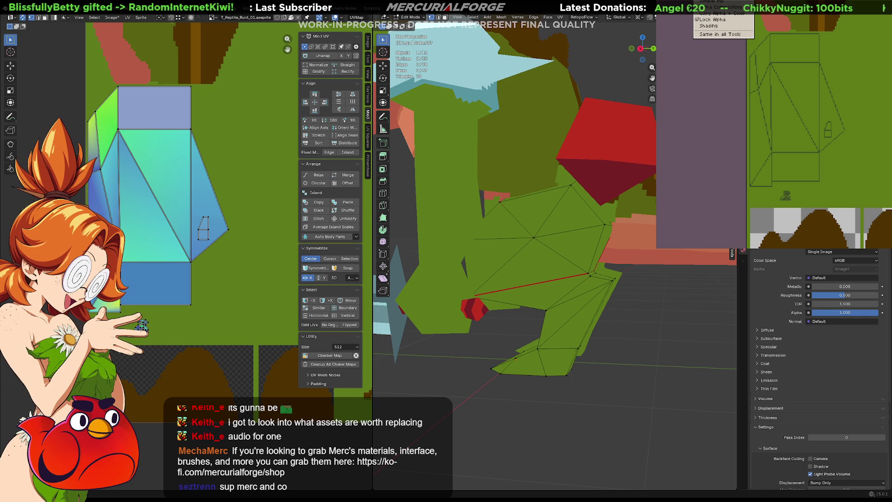
pyautogui.moveTo(806, 62); pyautogui.dragTo(796, 156)
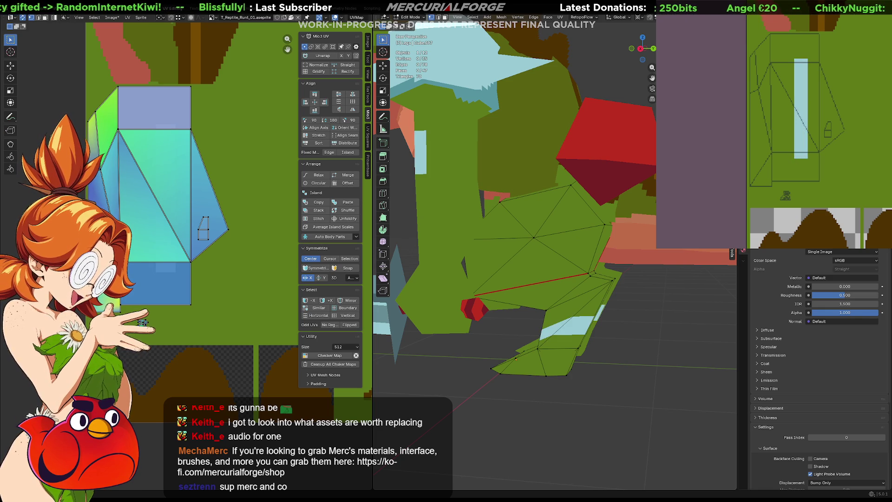
pyautogui.moveTo(530, 307); pyautogui.dragTo(483, 311, button='middle')
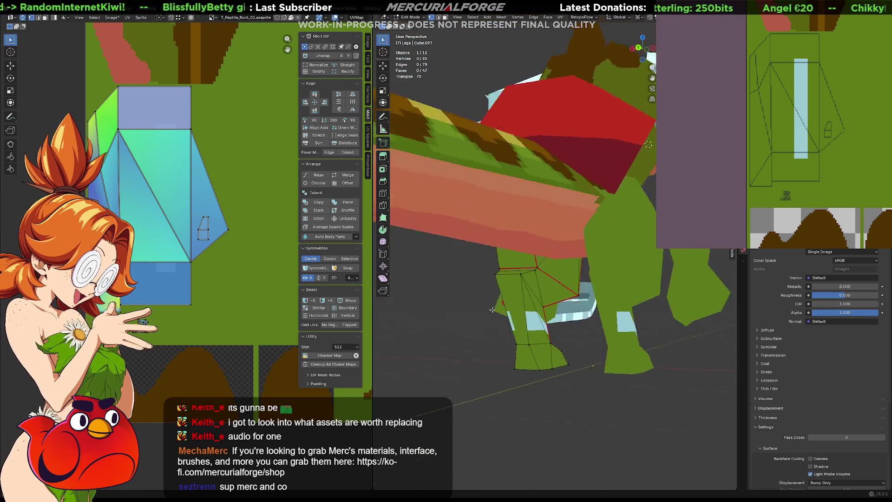
# - Inspect the leg in the viewport and select the bottom face of the leg's UV island in vertex mode
pyautogui.moveTo(482, 311)
pyautogui.mouseDown(button='middle')
pyautogui.moveTo(651, 306)
pyautogui.moveTo(588, 288)
pyautogui.mouseUp(button='middle')
pyautogui.moveTo(587, 319); pyautogui.dragTo(435, 268, button='middle')
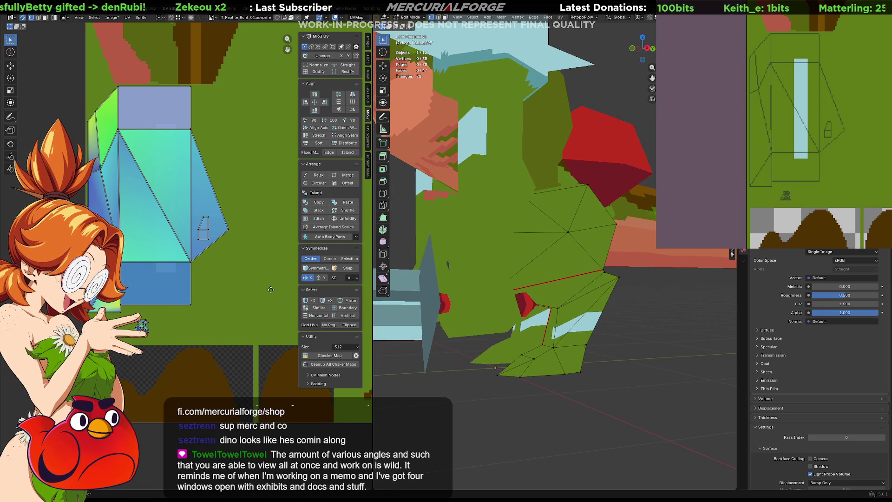
pyautogui.press('Tab')
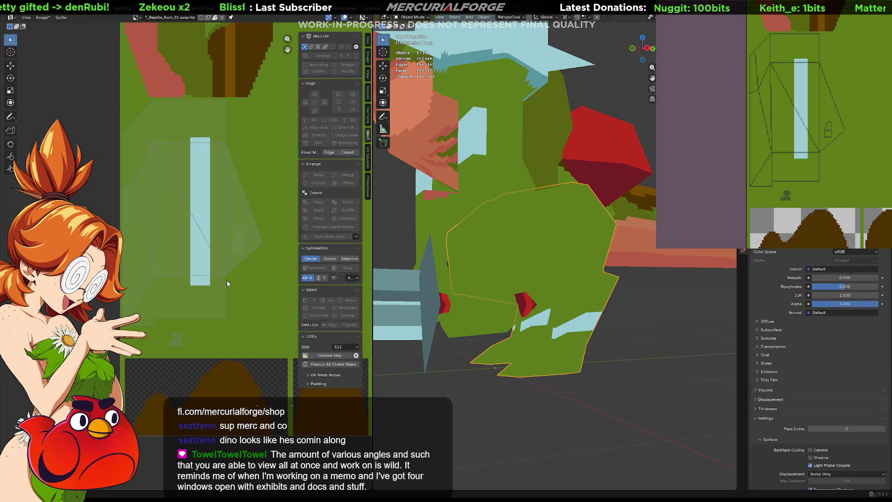
pyautogui.press('Tab')
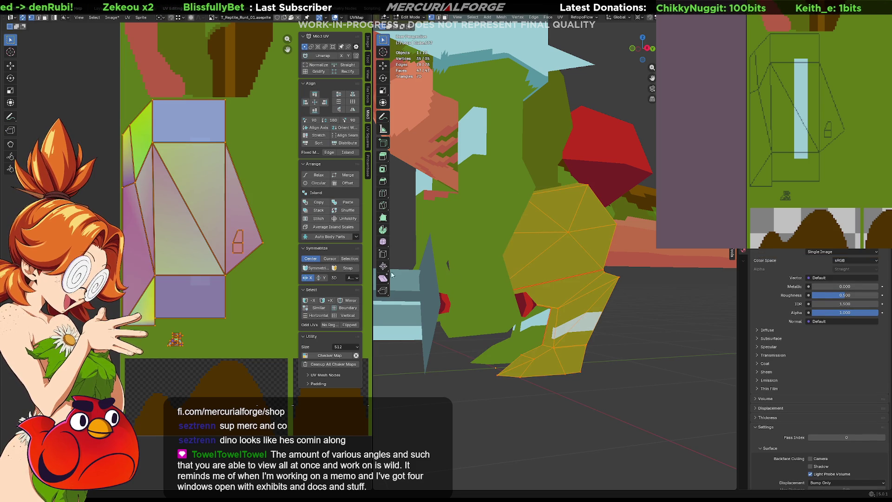
pyautogui.click(272, 282)
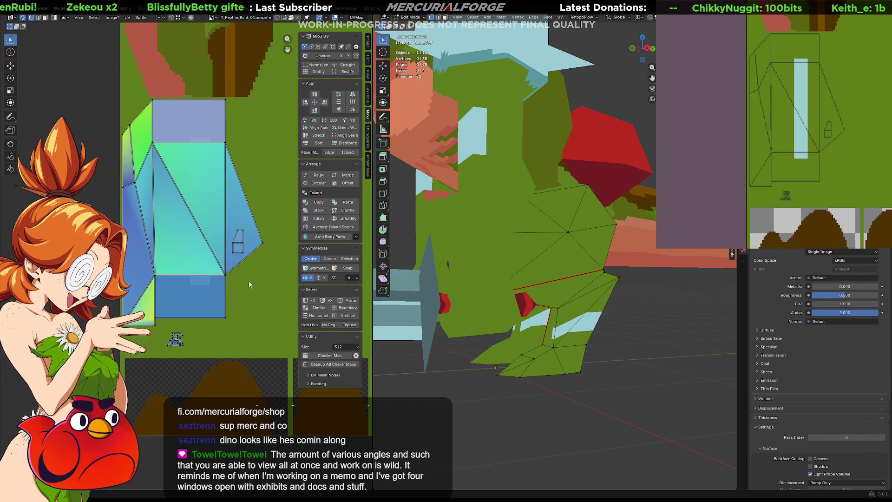
pyautogui.click(194, 297)
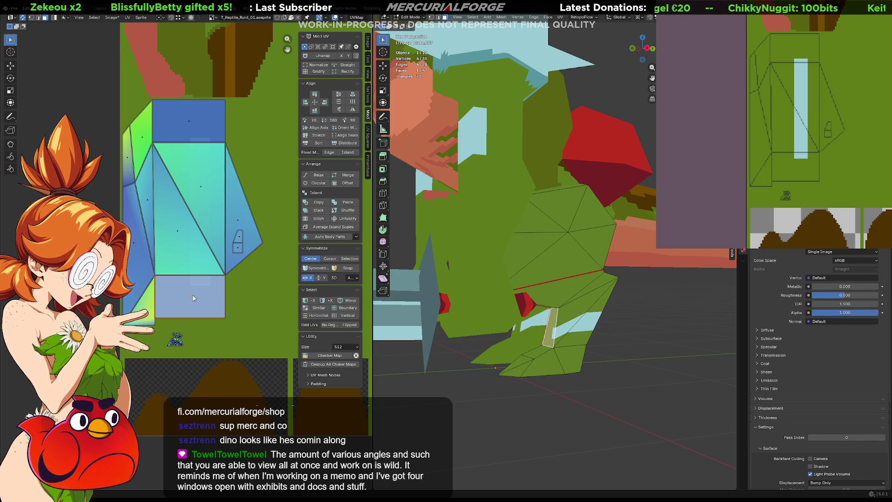
pyautogui.press('1')
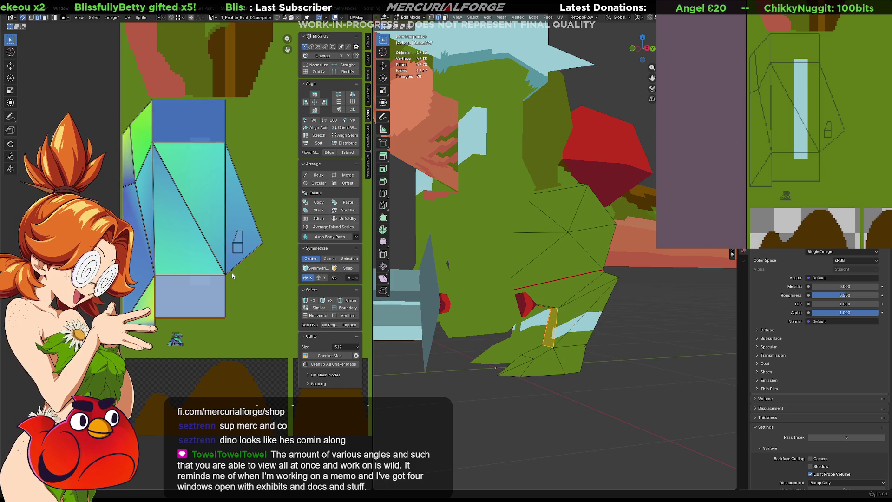
pyautogui.press('2')
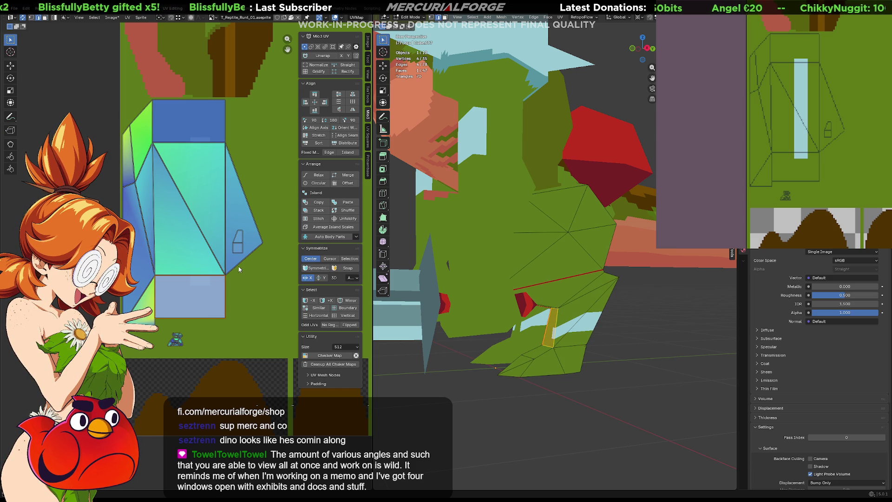
pyautogui.press('1')
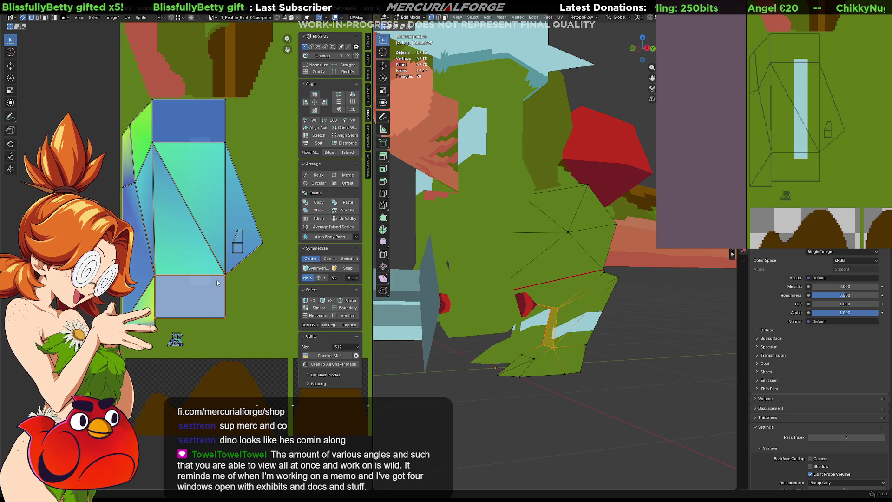
# - Move the lower UV face's right-side vertices horizontally to widen the lower face
pyautogui.click(226, 278)
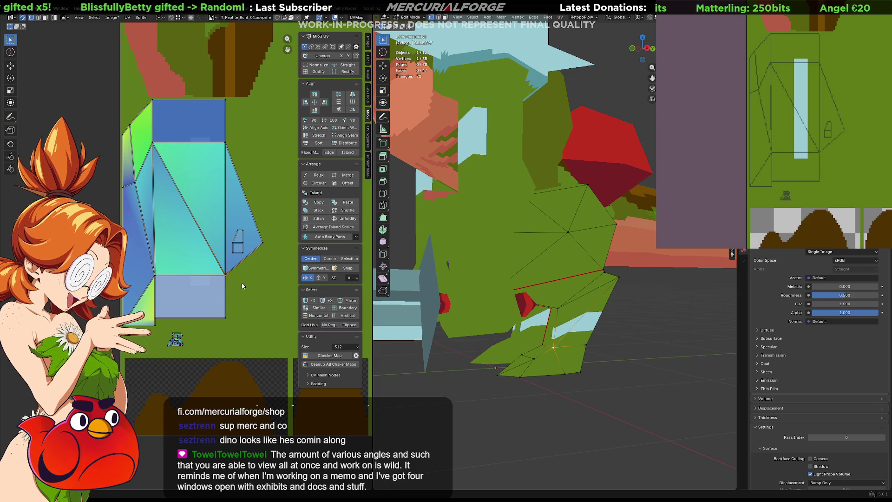
pyautogui.click(233, 282)
pyautogui.click(227, 301)
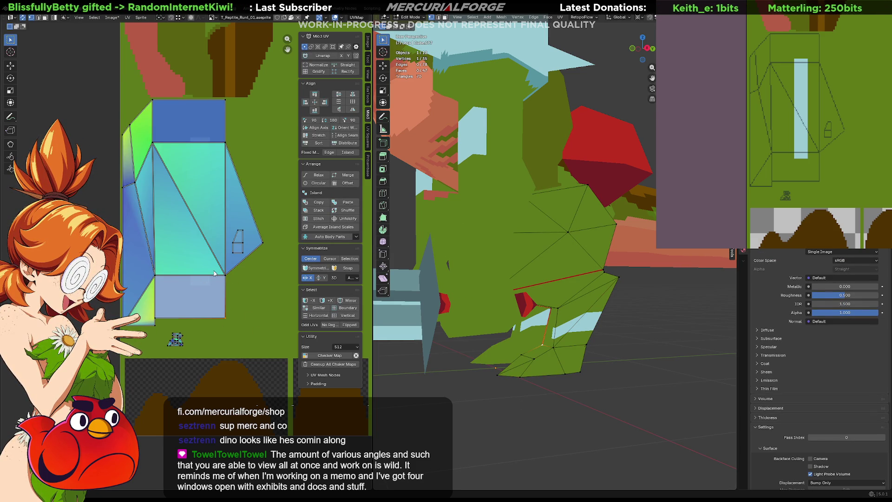
pyautogui.click(565, 373)
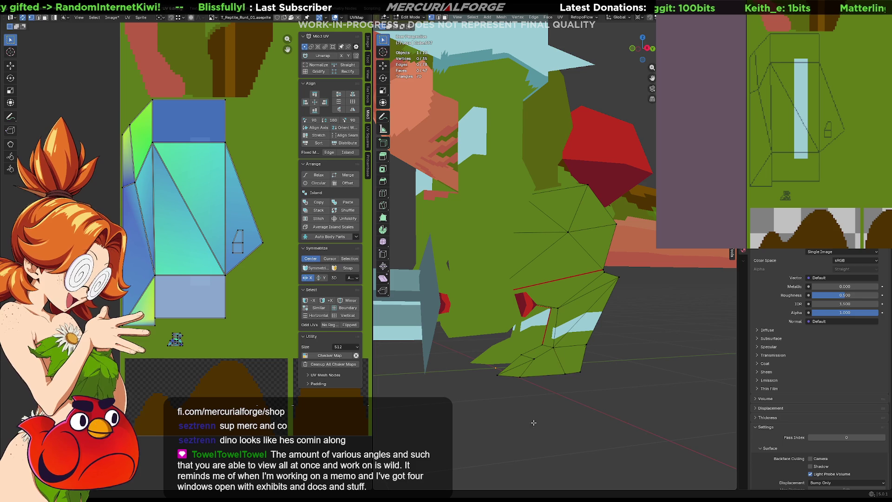
pyautogui.moveTo(247, 331); pyautogui.dragTo(203, 268)
pyautogui.press('g')
pyautogui.press('x')
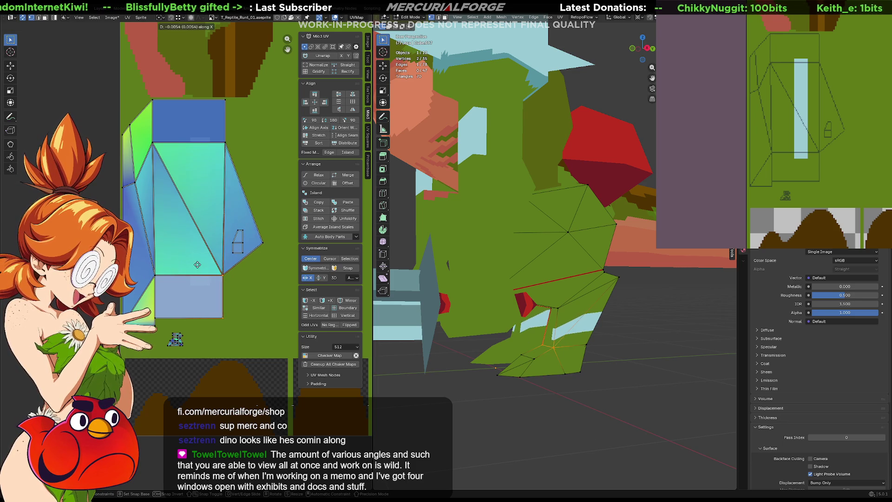
pyautogui.click(236, 292)
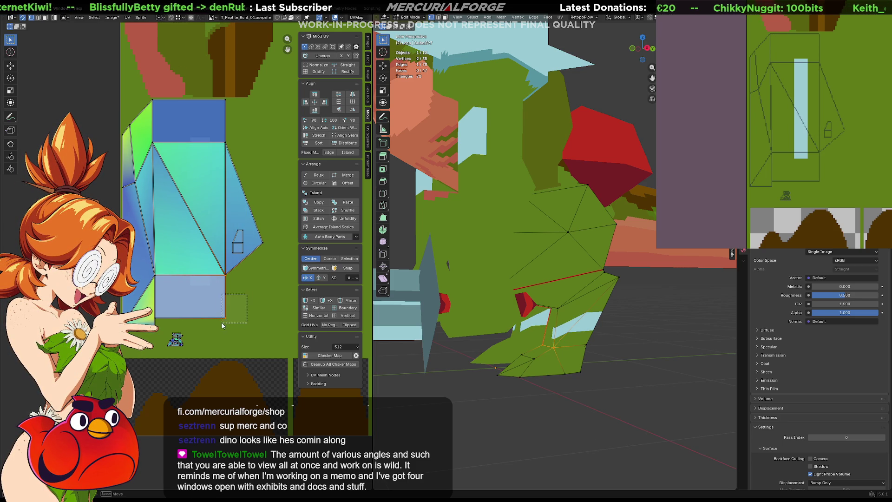
# - Move the upper UV faces' right edge horizontally to widen the upper faces
pyautogui.moveTo(209, 99); pyautogui.dragTo(208, 97)
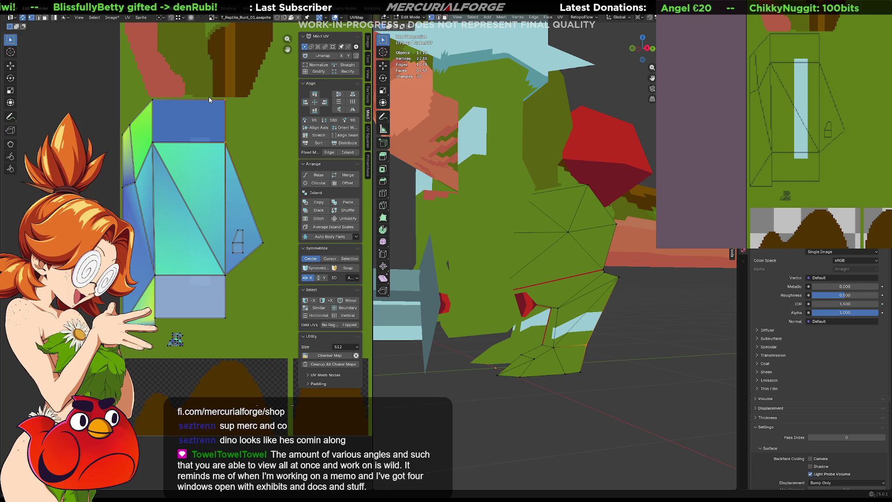
pyautogui.press('g')
pyautogui.press('x')
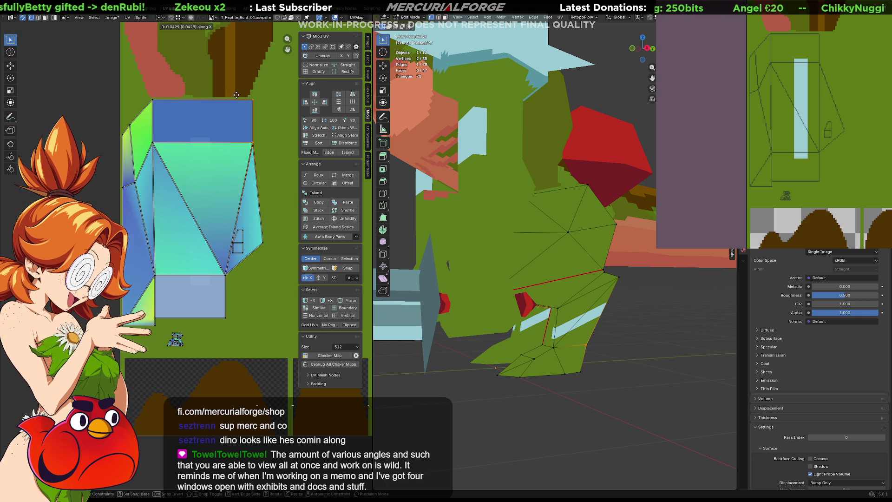
pyautogui.click(236, 94)
pyautogui.moveTo(557, 337)
pyautogui.mouseDown(button='middle')
pyautogui.moveTo(422, 341)
pyautogui.moveTo(549, 350)
pyautogui.moveTo(579, 343)
pyautogui.mouseUp(button='middle')
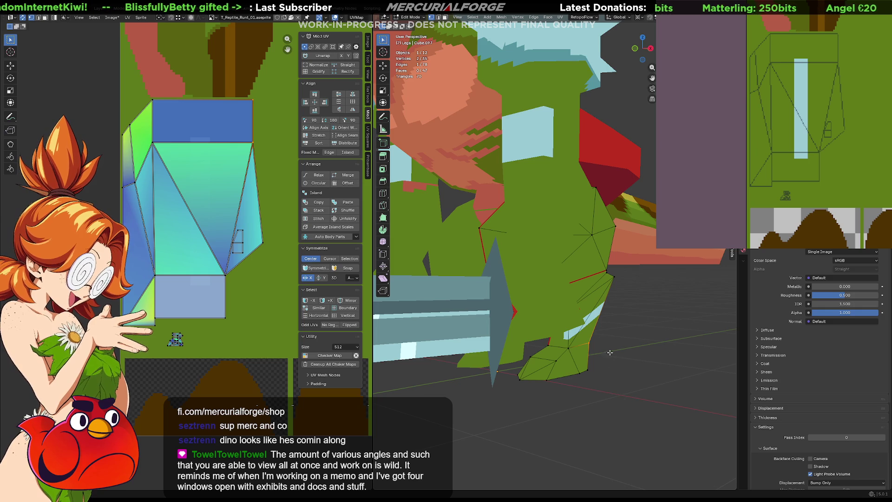
# - Bring the leg texture into view and select a region around the leg texture column
pyautogui.moveTo(614, 368)
pyautogui.mouseDown(button='middle')
pyautogui.moveTo(608, 334)
pyautogui.moveTo(589, 322)
pyautogui.mouseUp(button='middle')
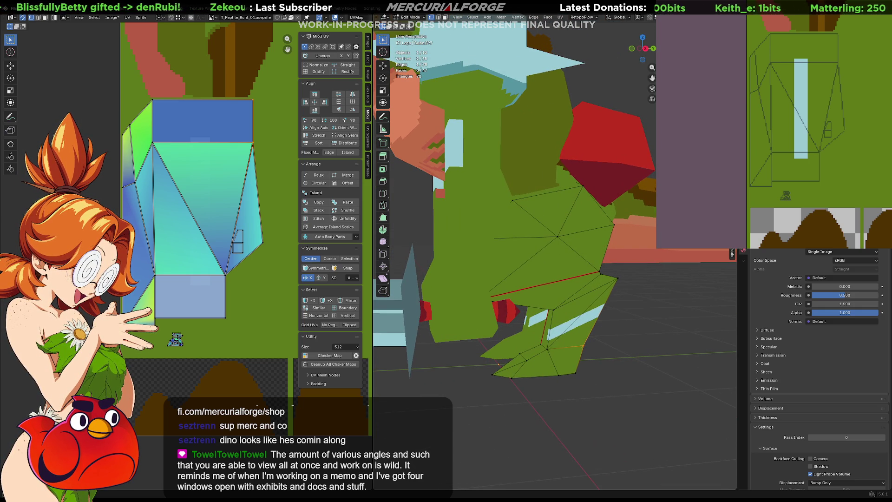
pyautogui.moveTo(842, 150); pyautogui.dragTo(817, 160, button='middle')
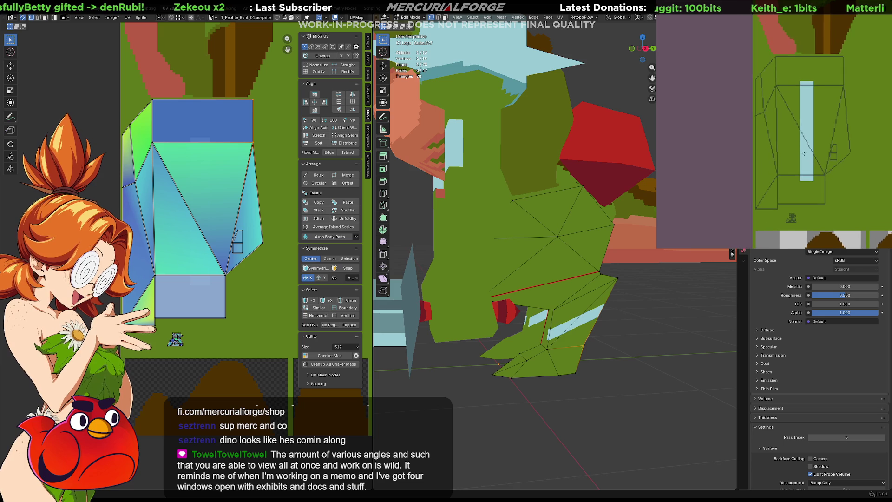
pyautogui.moveTo(786, 56); pyautogui.dragTo(819, 209)
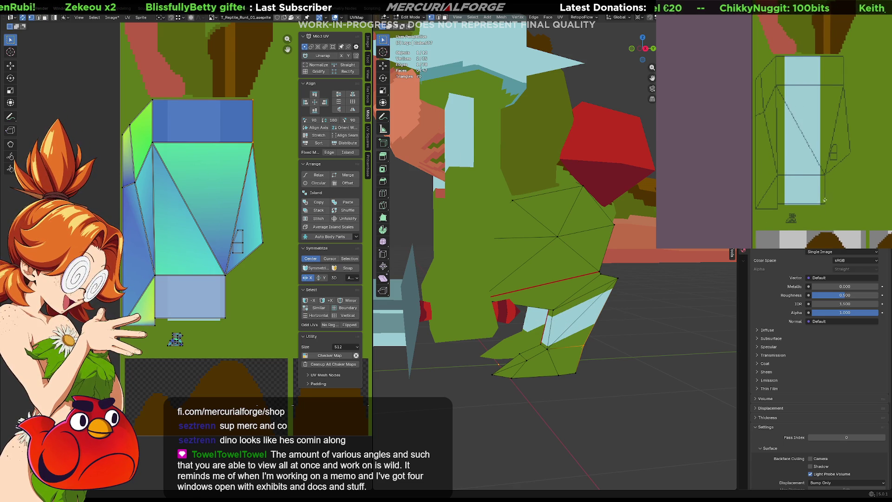
# - Fill the column light blue and paint darker vertical stripes down it, saving to update the model
pyautogui.hotkey('alt', 'Tab')
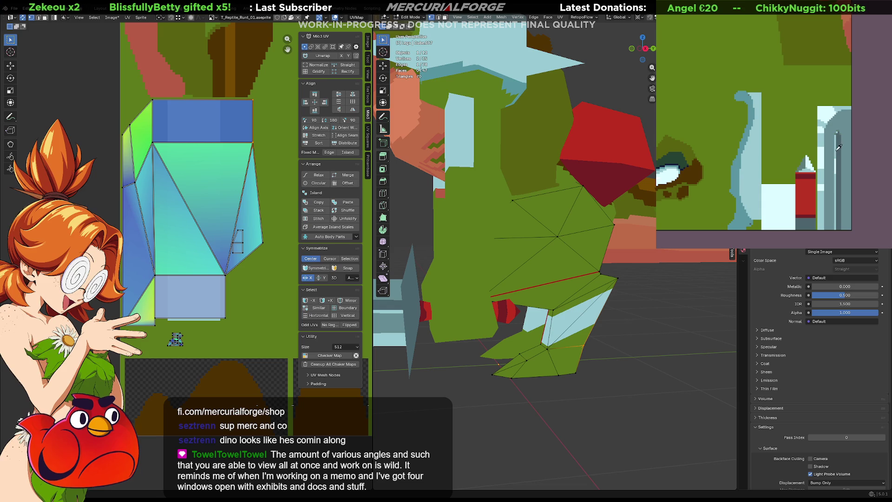
pyautogui.scroll(-3, 838, 147)
pyautogui.moveTo(838, 146); pyautogui.dragTo(844, 130, button='middle')
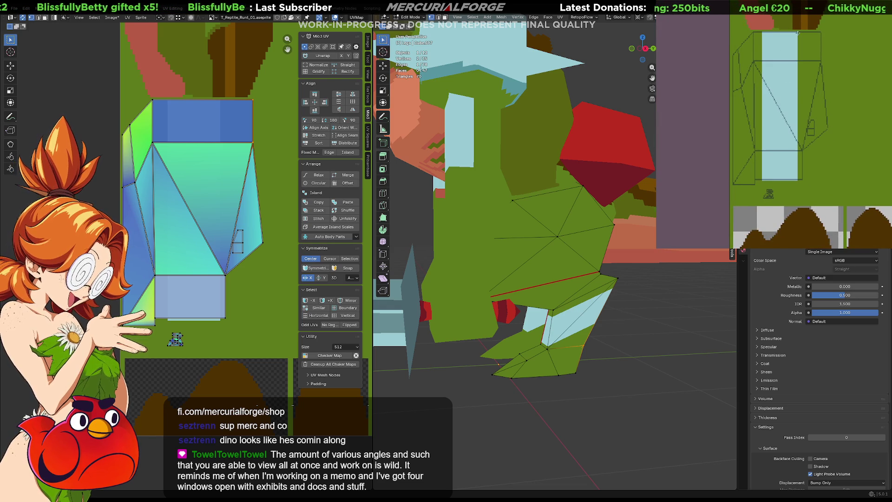
pyautogui.moveTo(799, 33); pyautogui.dragTo(800, 181)
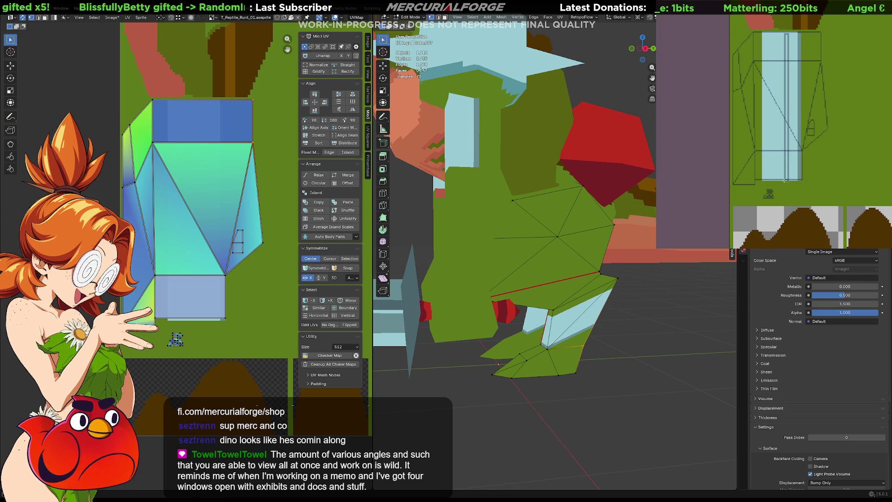
pyautogui.hotkey('ctrl', 's')
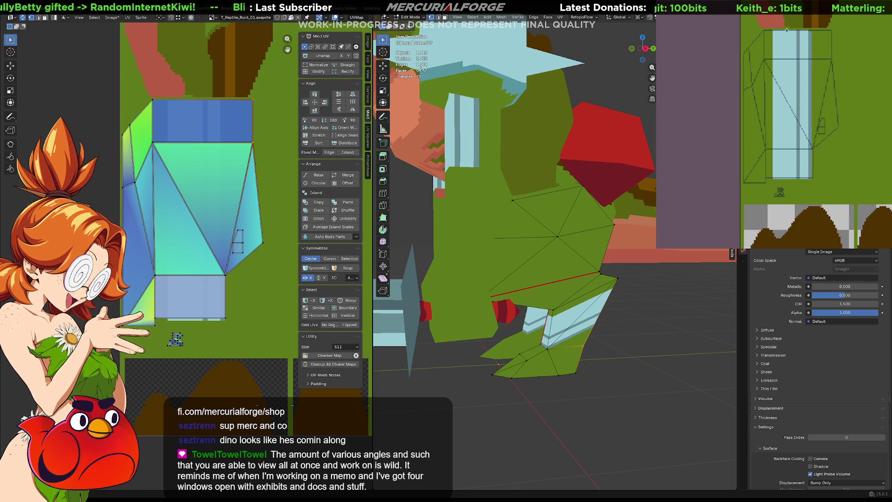
pyautogui.moveTo(787, 30); pyautogui.dragTo(787, 176)
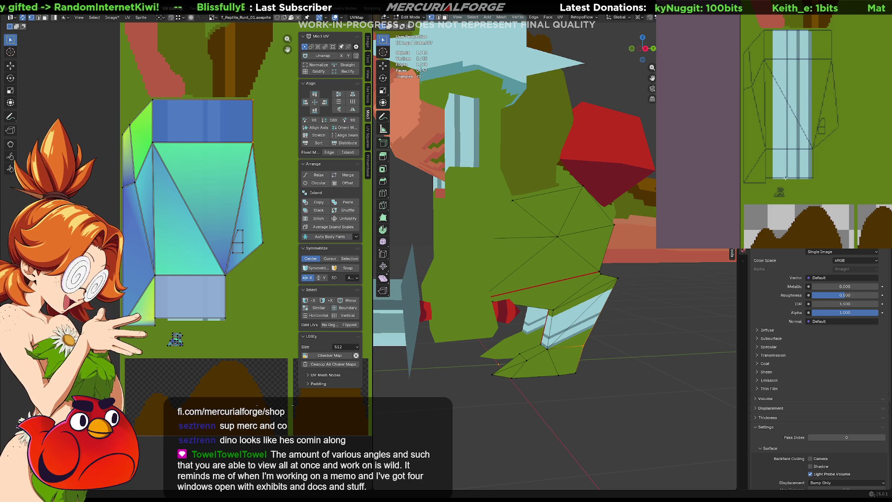
pyautogui.hotkey('ctrl', 's')
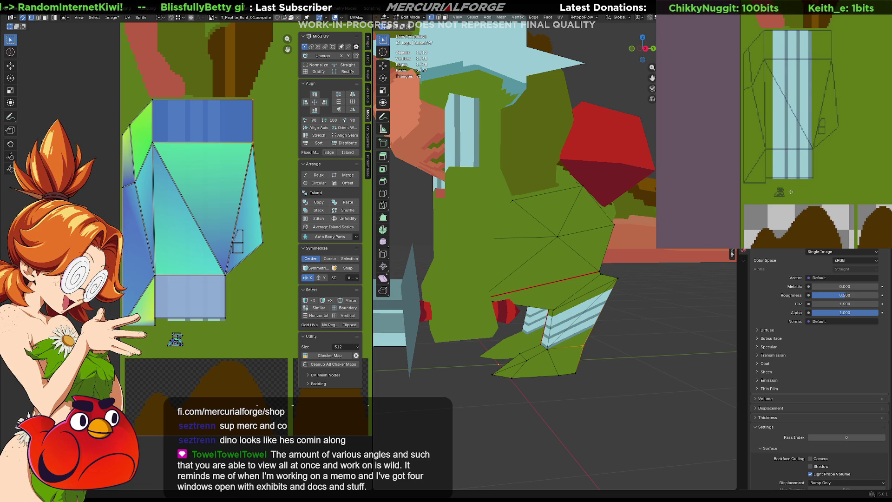
pyautogui.hotkey('ctrl', 'z')
pyautogui.hotkey('ctrl', 'z')
pyautogui.moveTo(782, 176); pyautogui.dragTo(781, 29)
pyautogui.hotkey('ctrl', 's')
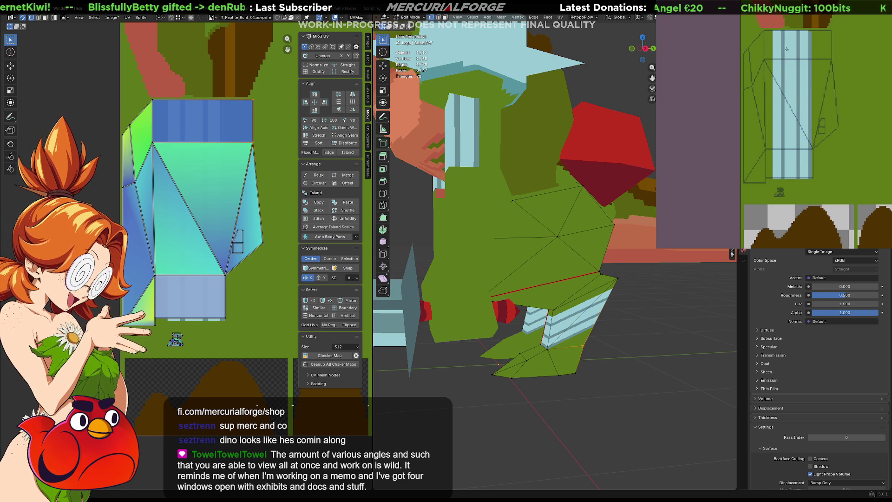
# - Paint further stripes down the column's left and right edges and save the texture
pyautogui.moveTo(861, 108)
pyautogui.mouseDown(button='middle')
pyautogui.moveTo(853, 124)
pyautogui.moveTo(802, 140)
pyautogui.mouseUp(button='middle')
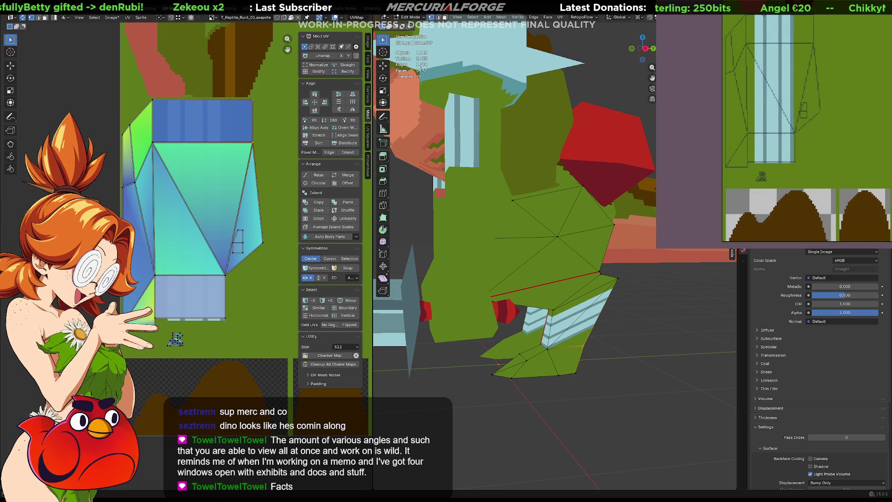
pyautogui.moveTo(765, 22); pyautogui.dragTo(765, 170)
pyautogui.hotkey('ctrl', 's')
pyautogui.moveTo(780, 23); pyautogui.dragTo(780, 165)
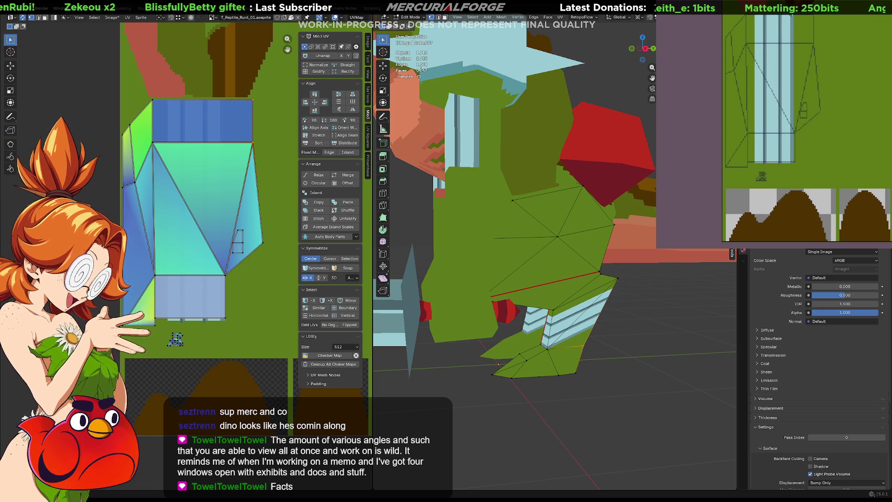
pyautogui.moveTo(793, 22); pyautogui.dragTo(792, 163)
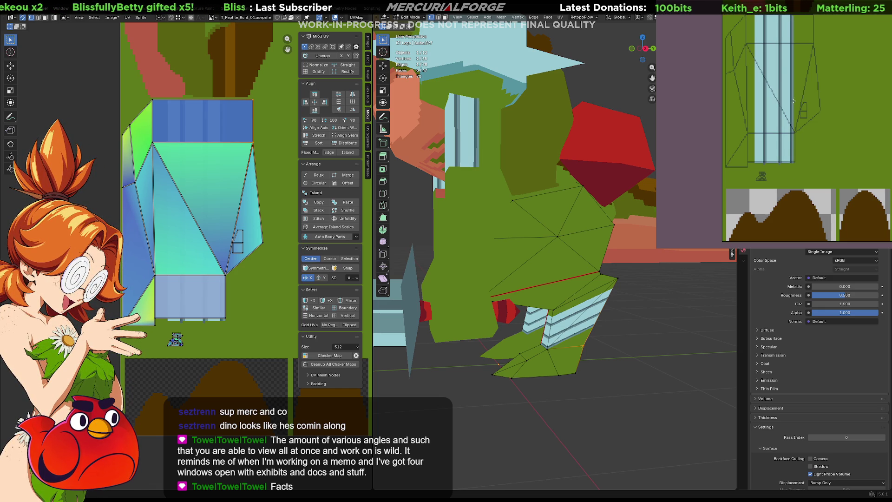
pyautogui.moveTo(805, 28)
pyautogui.mouseDown(button='middle')
pyautogui.moveTo(810, 74)
pyautogui.moveTo(812, 33)
pyautogui.mouseUp(button='middle')
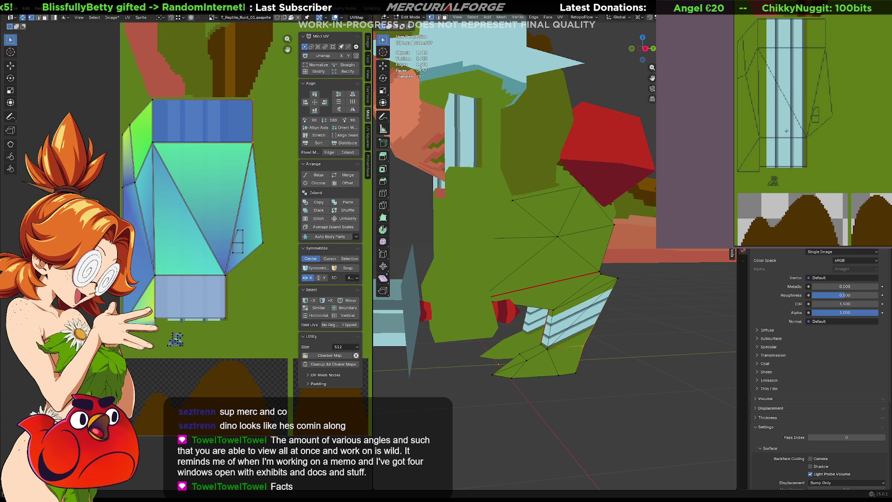
pyautogui.scroll(5, 864, 133)
pyautogui.scroll(2, 858, 168)
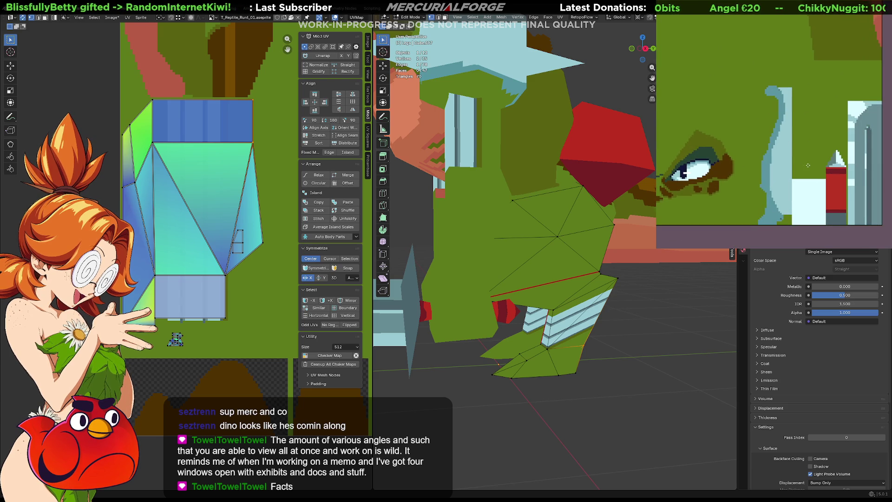
pyautogui.scroll(-3, 855, 180)
pyautogui.scroll(-2, 778, 156)
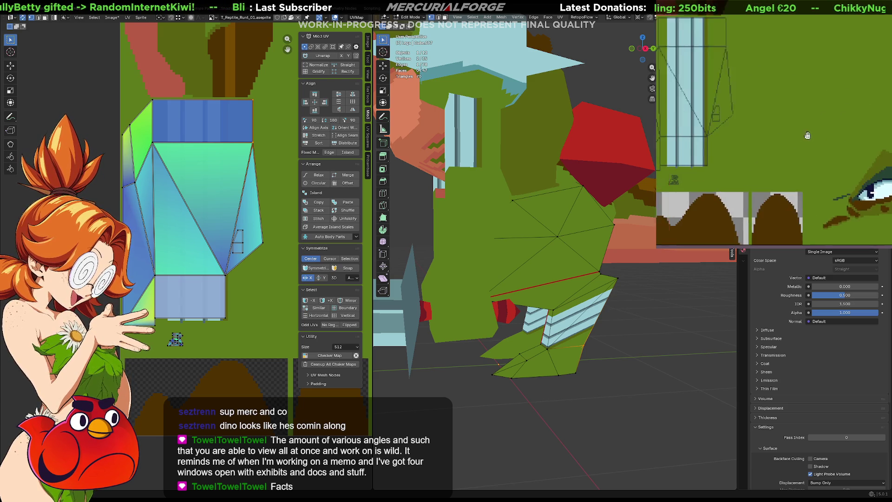
# - Repaint the thin stripe in the leg column top to bottom and inspect the leg banding on the model
pyautogui.moveTo(802, 143); pyautogui.dragTo(834, 143, button='middle')
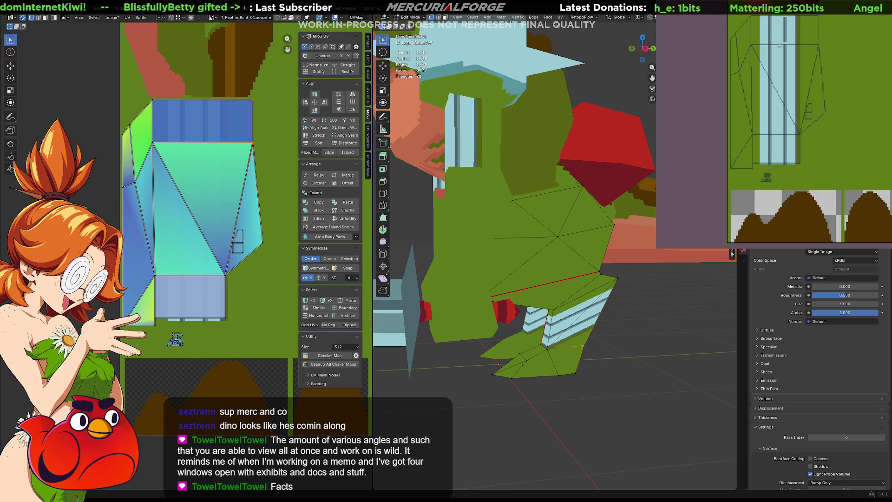
pyautogui.click(784, 165)
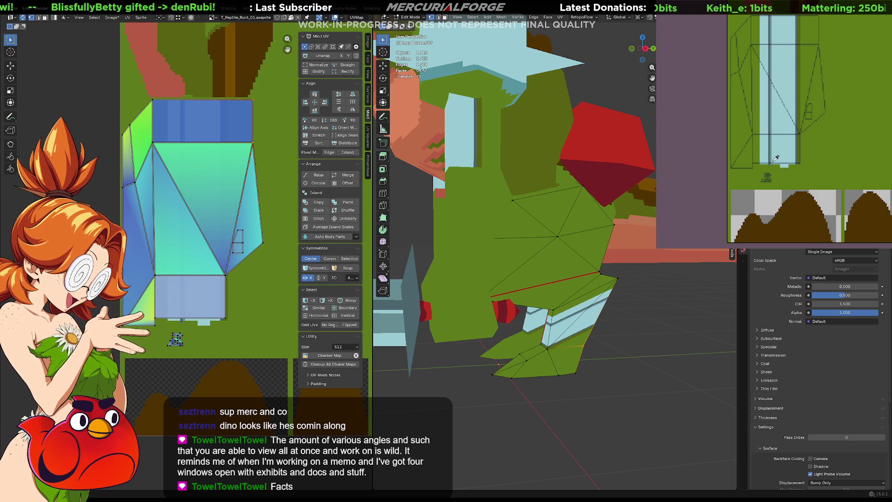
pyautogui.moveTo(776, 165); pyautogui.dragTo(776, 26)
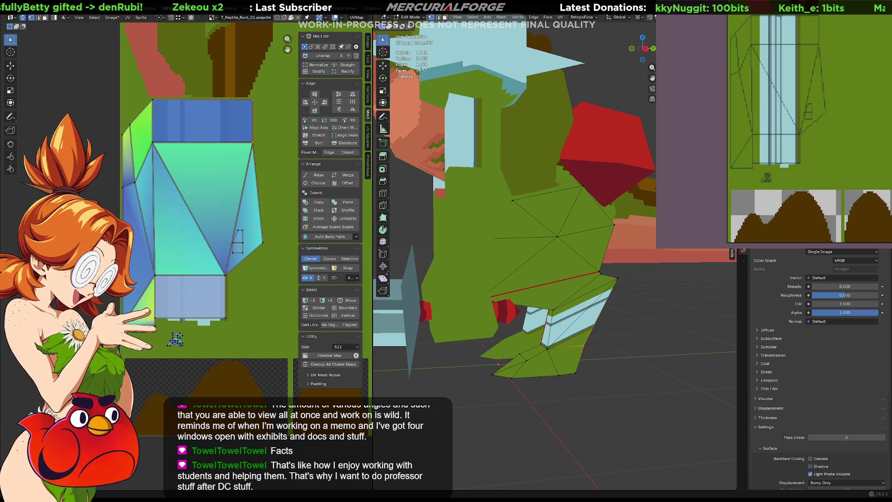
pyautogui.hotkey('ctrl', 'z')
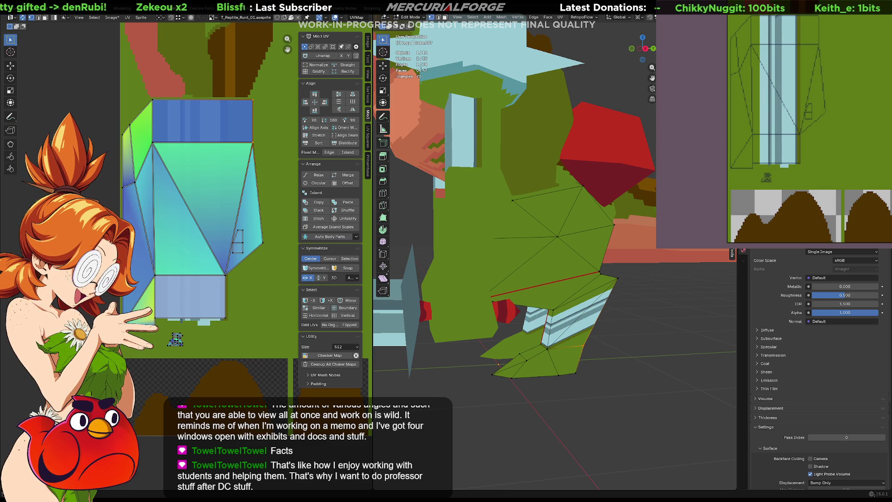
pyautogui.moveTo(774, 50); pyautogui.dragTo(776, 163)
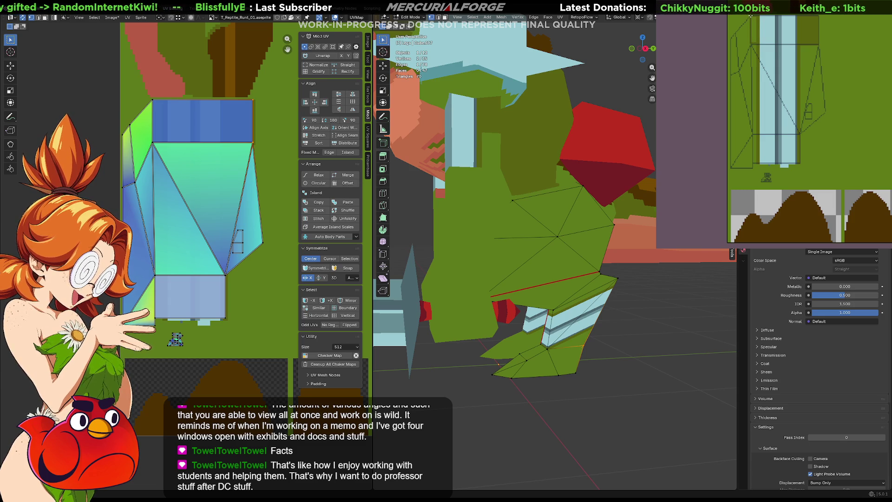
pyautogui.moveTo(499, 364)
pyautogui.mouseDown(button='middle')
pyautogui.moveTo(617, 292)
pyautogui.moveTo(616, 315)
pyautogui.mouseUp(button='middle')
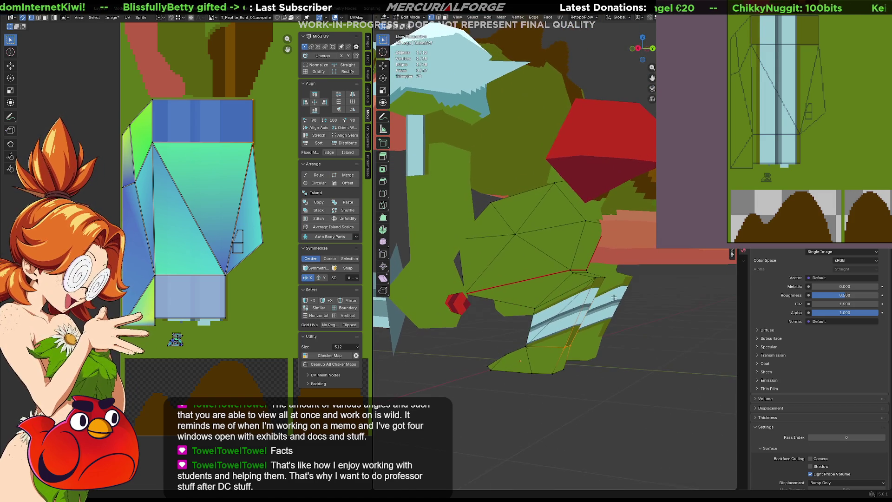
pyautogui.moveTo(589, 312); pyautogui.dragTo(587, 315, button='middle')
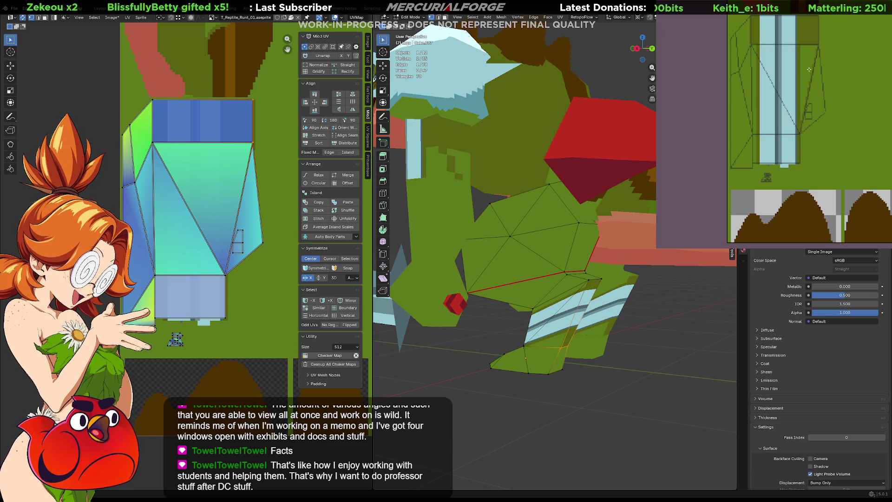
pyautogui.moveTo(530, 293)
pyautogui.mouseDown(button='middle')
pyautogui.moveTo(608, 324)
pyautogui.moveTo(416, 150)
pyautogui.mouseUp(button='middle')
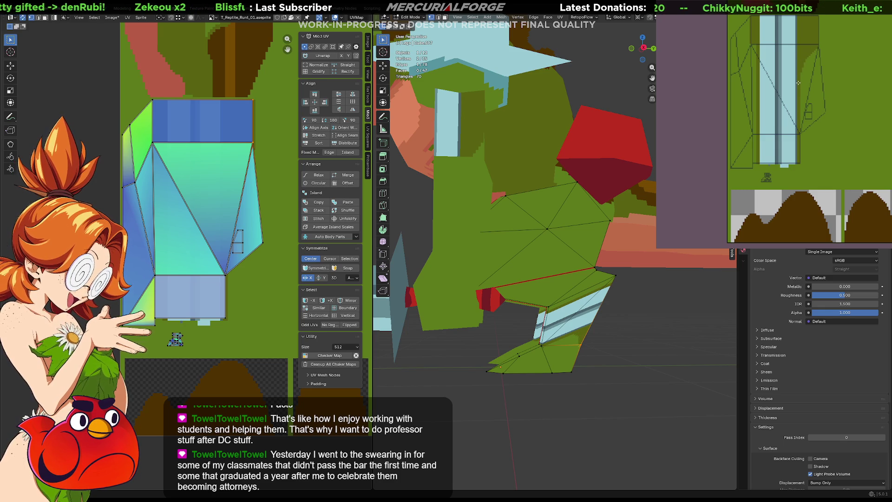
pyautogui.moveTo(832, 89); pyautogui.dragTo(844, 107, button='middle')
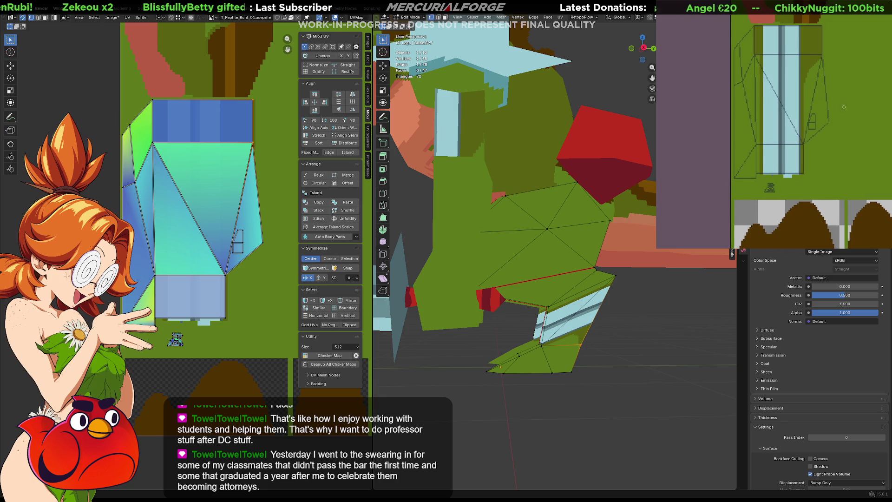
pyautogui.moveTo(482, 303); pyautogui.dragTo(551, 298, button='middle')
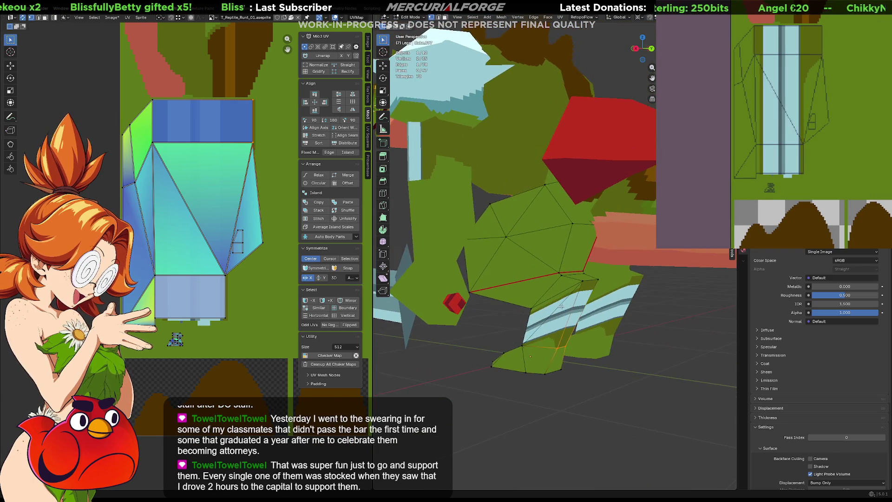
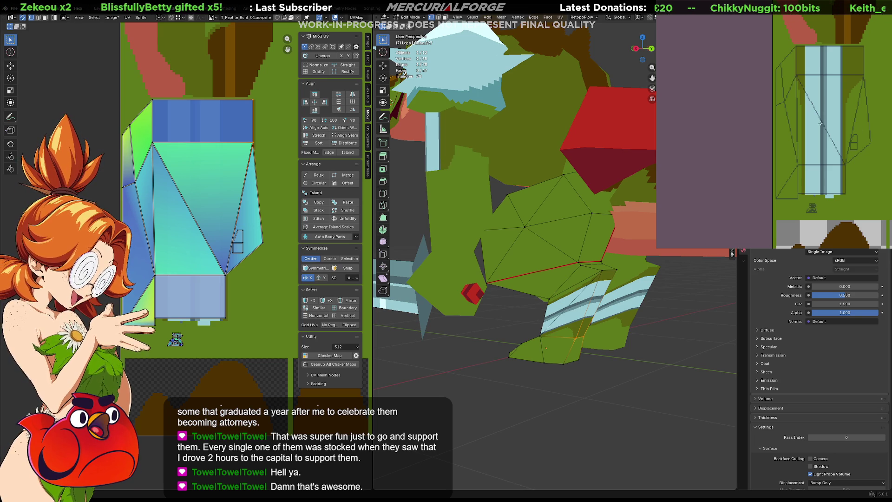
# - Test darkening the light-blue leg stripe on the texture, then undo it
pyautogui.moveTo(787, 127)
pyautogui.mouseDown(button='middle')
pyautogui.moveTo(744, 107)
pyautogui.moveTo(746, 97)
pyautogui.mouseUp(button='middle')
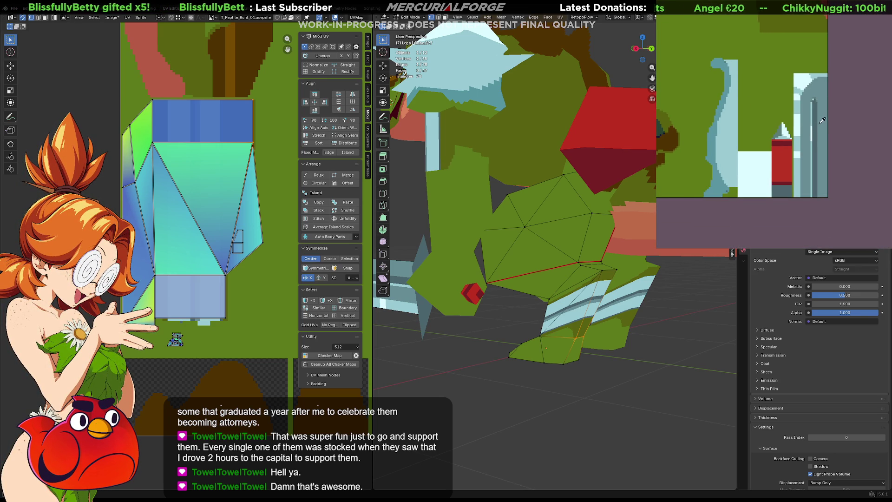
pyautogui.moveTo(823, 120); pyautogui.dragTo(784, 92, button='middle')
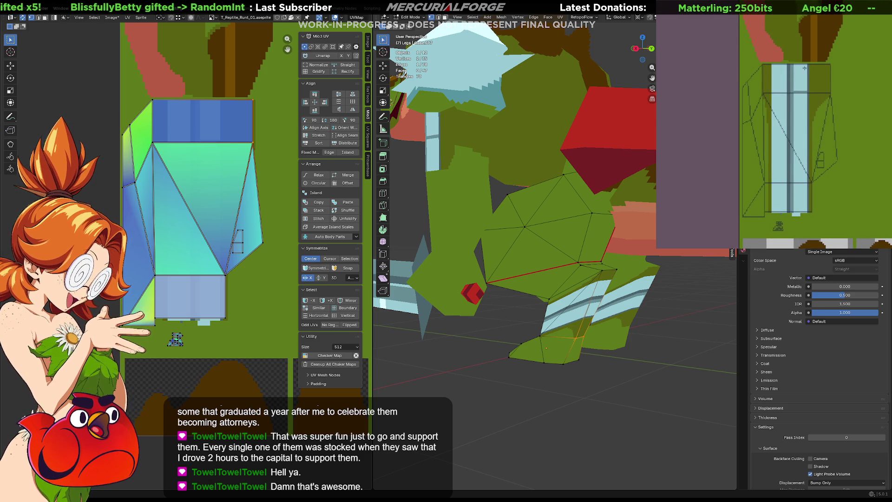
pyautogui.click(781, 91)
pyautogui.hotkey('ctrl', 'z')
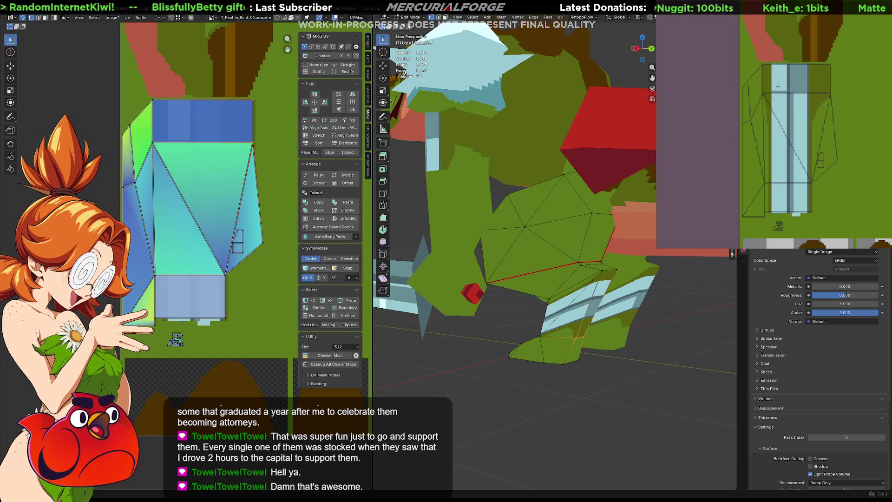
# - Orbit around the model to inspect the legs and blade from several angles
pyautogui.moveTo(555, 209); pyautogui.dragTo(558, 211, button='middle')
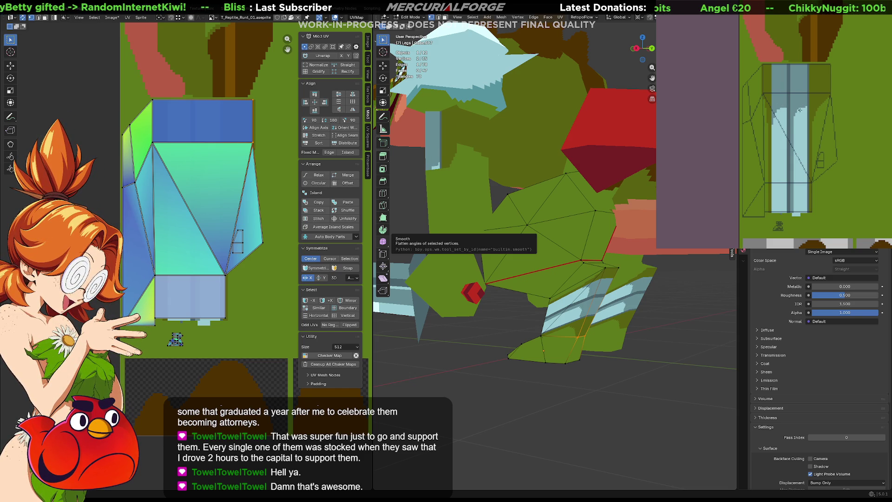
pyautogui.moveTo(447, 279)
pyautogui.mouseDown(button='middle')
pyautogui.moveTo(451, 308)
pyautogui.moveTo(569, 261)
pyautogui.moveTo(551, 235)
pyautogui.mouseUp(button='middle')
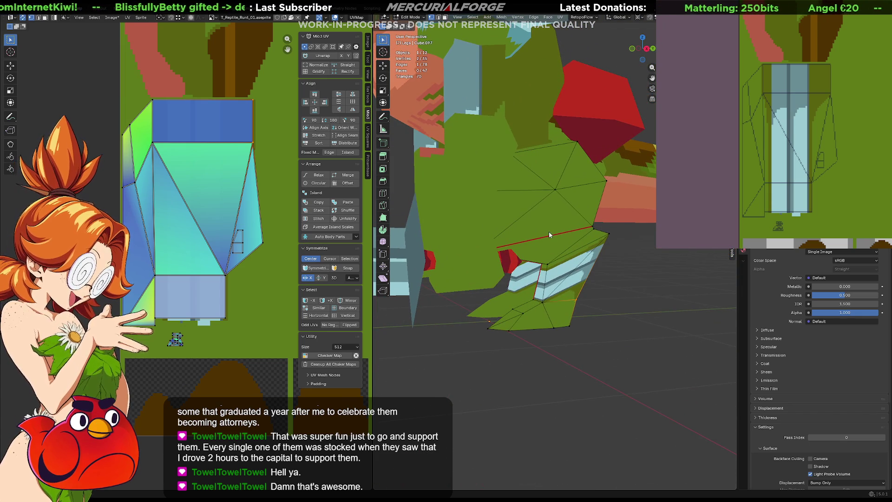
pyautogui.scroll(5, 836, 135)
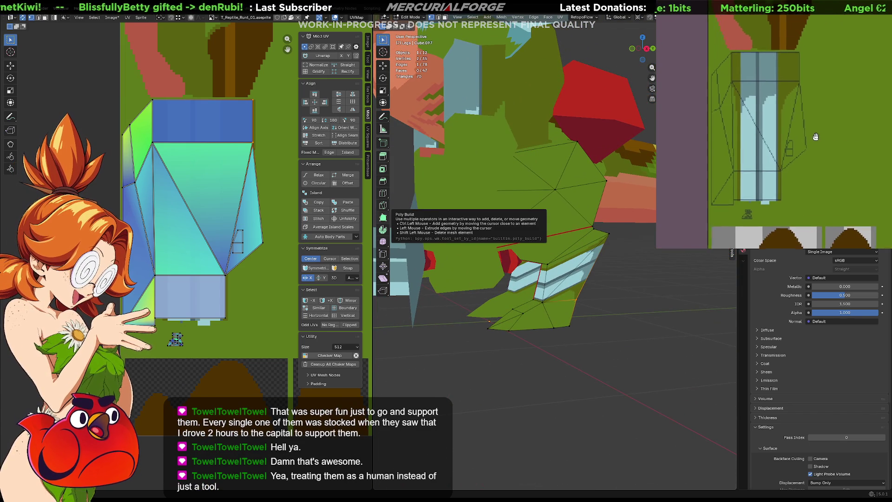
pyautogui.moveTo(836, 135); pyautogui.dragTo(682, 110, button='middle')
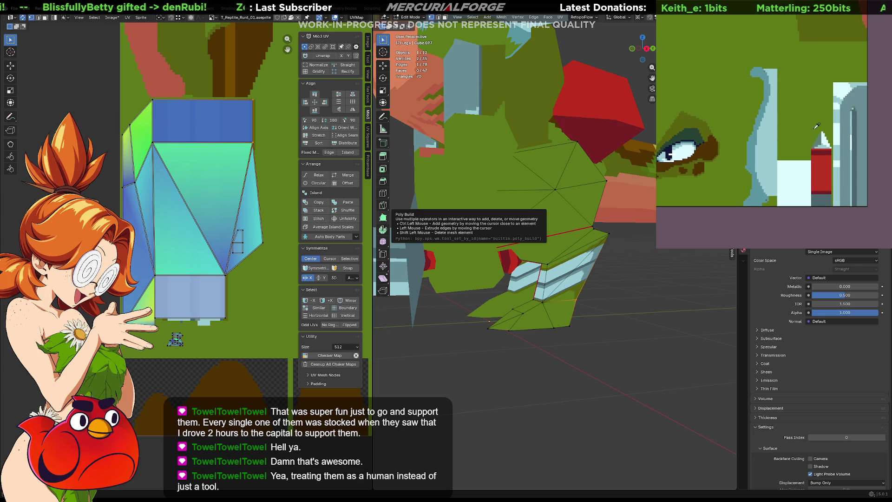
pyautogui.scroll(-3, 839, 132)
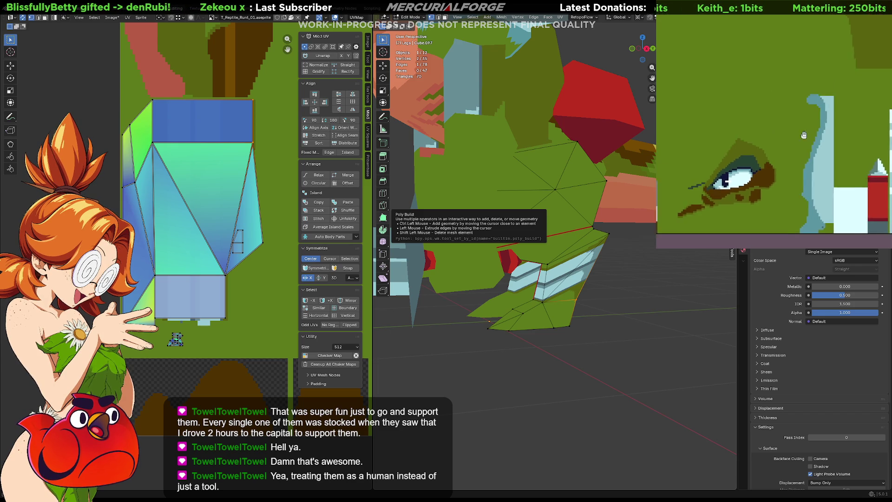
pyautogui.scroll(-2, 840, 140)
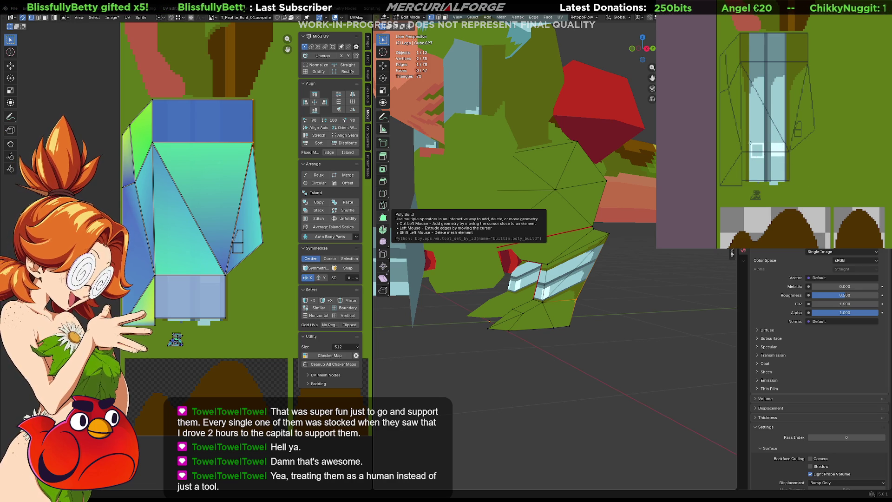
pyautogui.moveTo(530, 272)
pyautogui.mouseDown(button='middle')
pyautogui.moveTo(591, 267)
pyautogui.moveTo(571, 276)
pyautogui.mouseUp(button='middle')
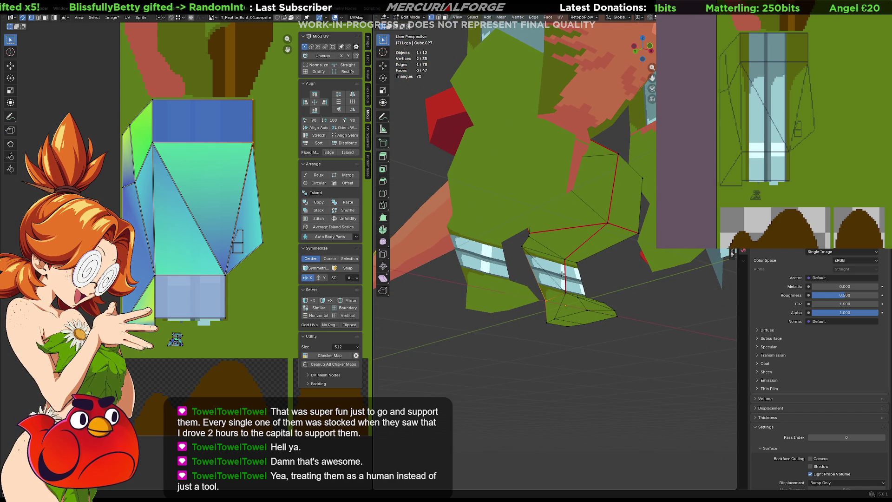
pyautogui.moveTo(561, 283)
pyautogui.mouseDown(button='middle')
pyautogui.moveTo(546, 281)
pyautogui.moveTo(561, 296)
pyautogui.moveTo(562, 287)
pyautogui.mouseUp(button='middle')
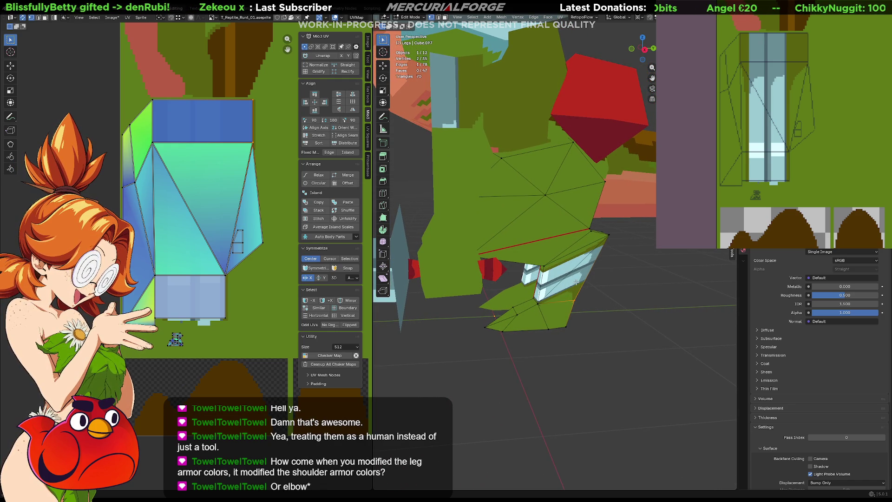
pyautogui.moveTo(507, 248); pyautogui.dragTo(553, 250, button='middle')
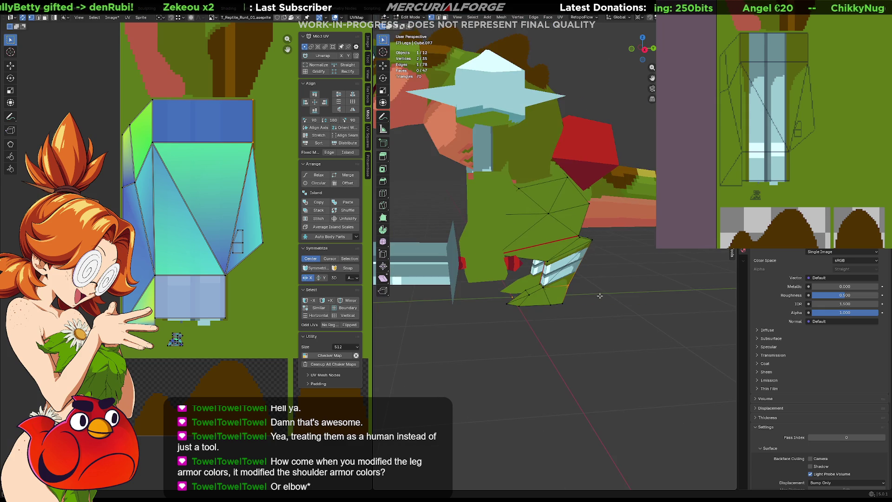
pyautogui.scroll(2, 595, 291)
pyautogui.scroll(2, 525, 174)
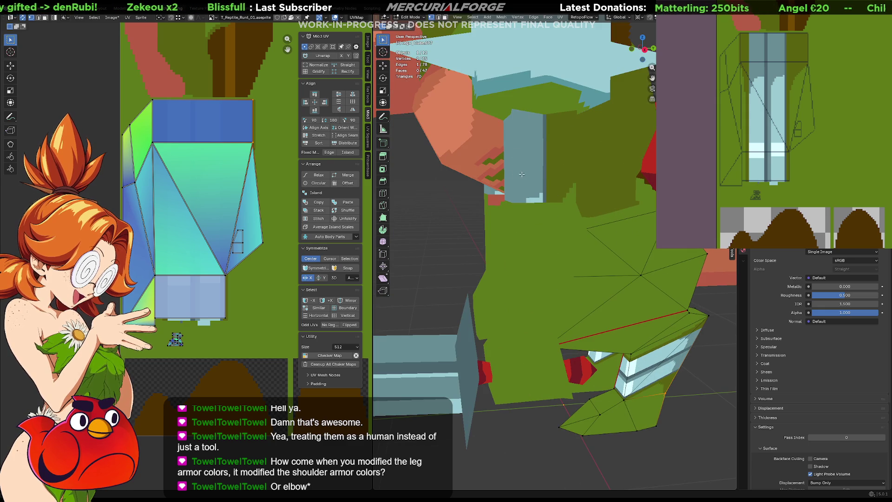
pyautogui.scroll(-2, 525, 174)
pyautogui.scroll(2, 547, 184)
pyautogui.moveTo(547, 183)
pyautogui.mouseDown(button='middle')
pyautogui.moveTo(553, 403)
pyautogui.moveTo(533, 234)
pyautogui.mouseUp(button='middle')
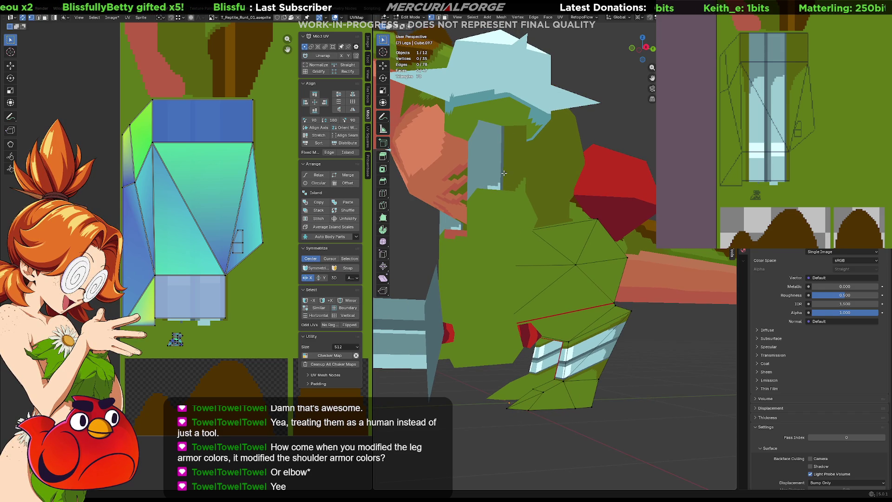
# - Select the Arms object, enter Edit Mode and box-select its UV faces
pyautogui.press('Tab')
pyautogui.click(489, 156)
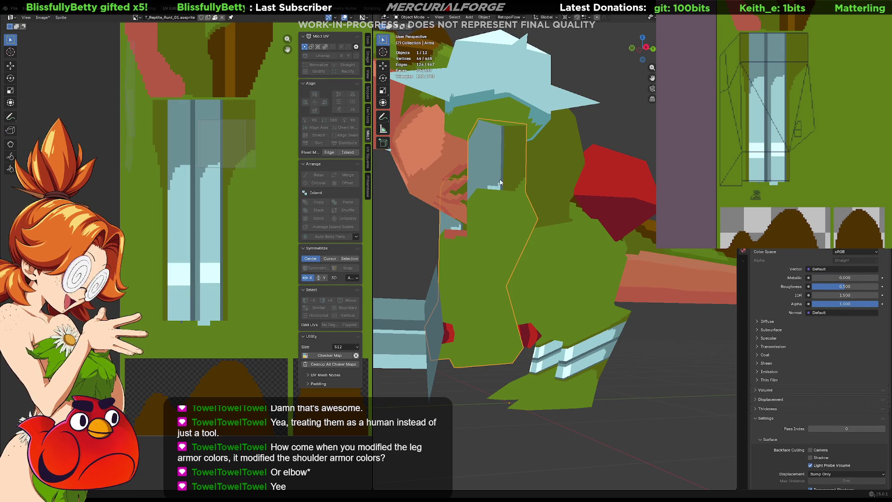
pyautogui.press('Tab')
pyautogui.scroll(-2, 209, 195)
pyautogui.scroll(-1, 153, 244)
pyautogui.moveTo(213, 207); pyautogui.dragTo(140, 257)
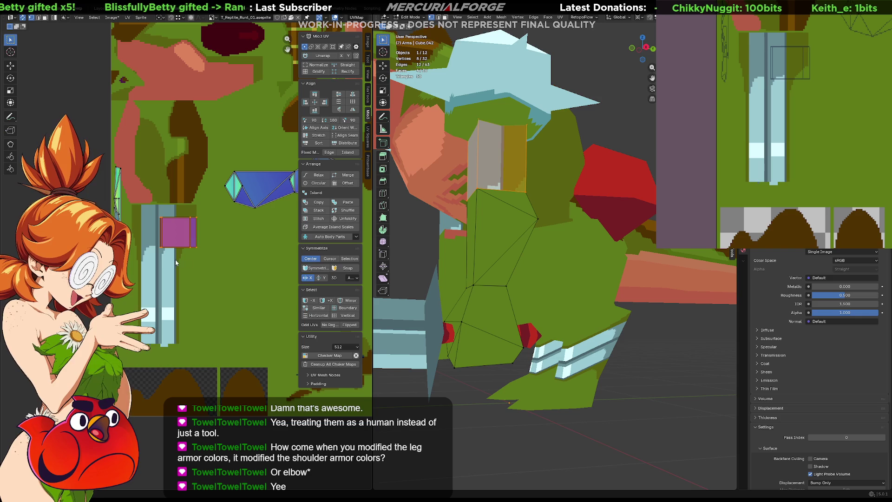
# - Move the arm's main UV island and its thin island to new texture spots
pyautogui.press('g')
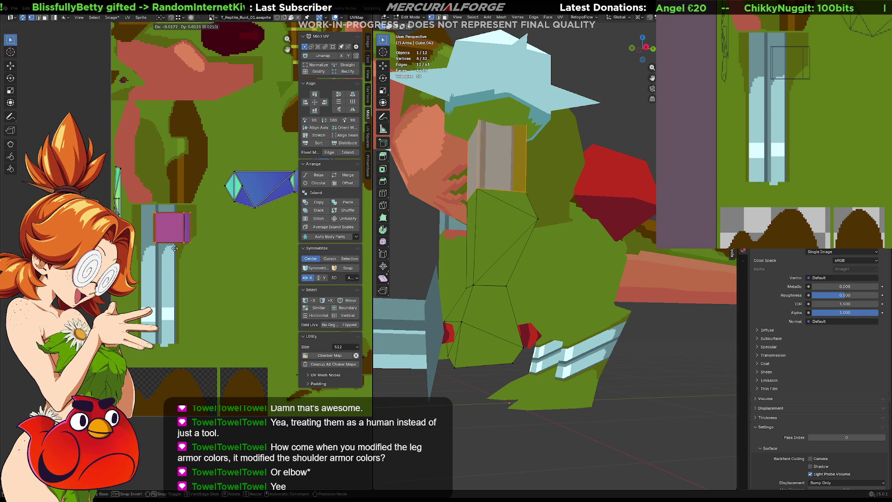
pyautogui.click(265, 174)
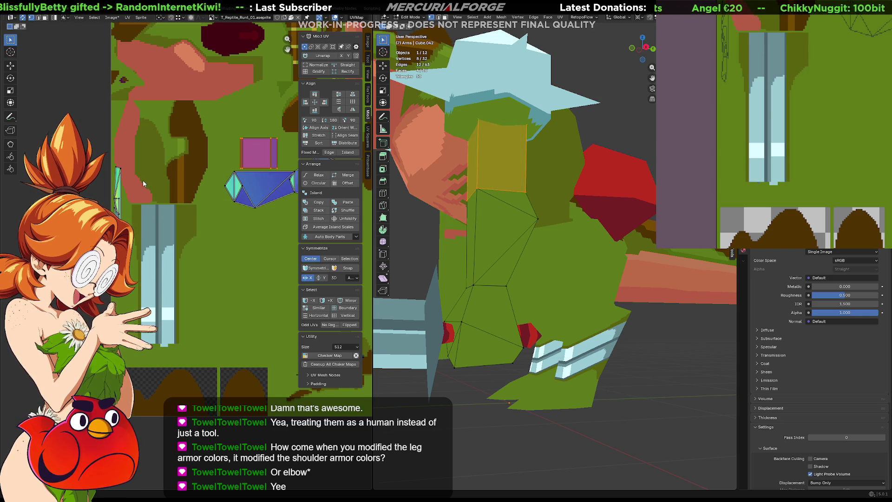
pyautogui.press('g')
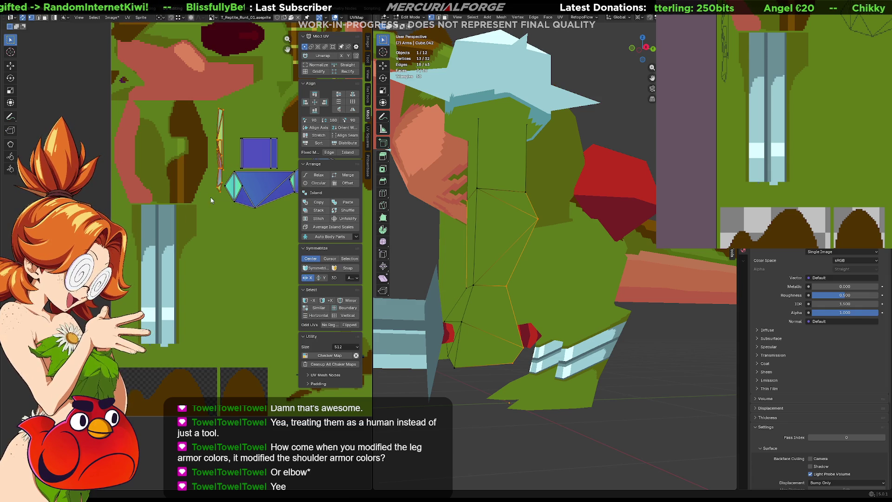
pyautogui.click(213, 197)
pyautogui.scroll(1, 254, 264)
pyautogui.moveTo(254, 264); pyautogui.dragTo(178, 283, button='middle')
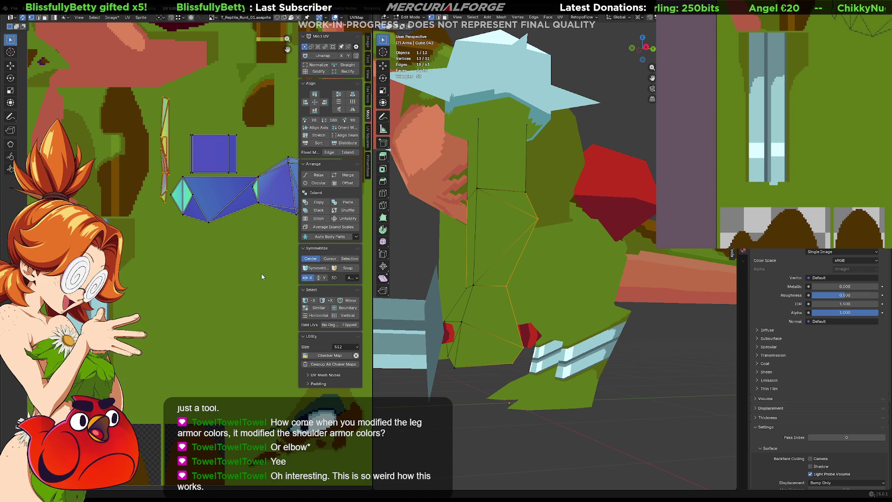
# - Paint over the dark band so the armor stripe reads brighter
pyautogui.moveTo(488, 279)
pyautogui.mouseDown(button='middle')
pyautogui.moveTo(541, 281)
pyautogui.moveTo(581, 309)
pyautogui.moveTo(533, 299)
pyautogui.mouseUp(button='middle')
pyautogui.scroll(2, 582, 308)
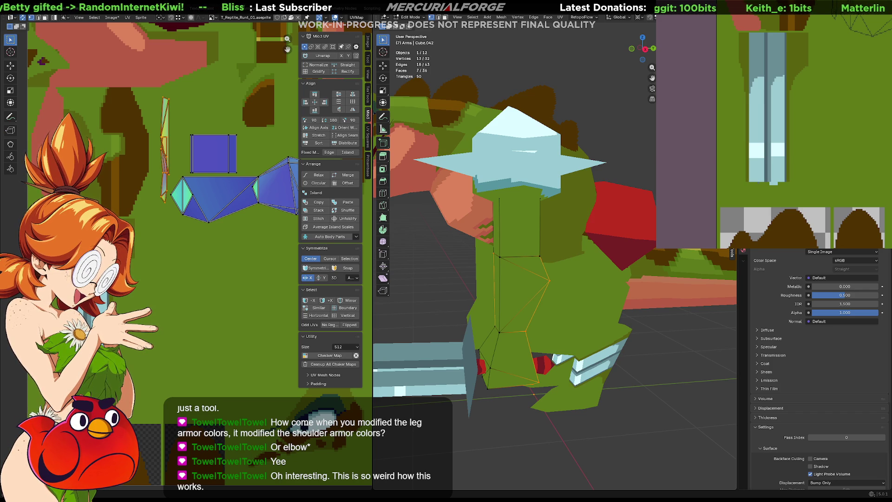
pyautogui.scroll(3, 586, 244)
pyautogui.scroll(3, 587, 244)
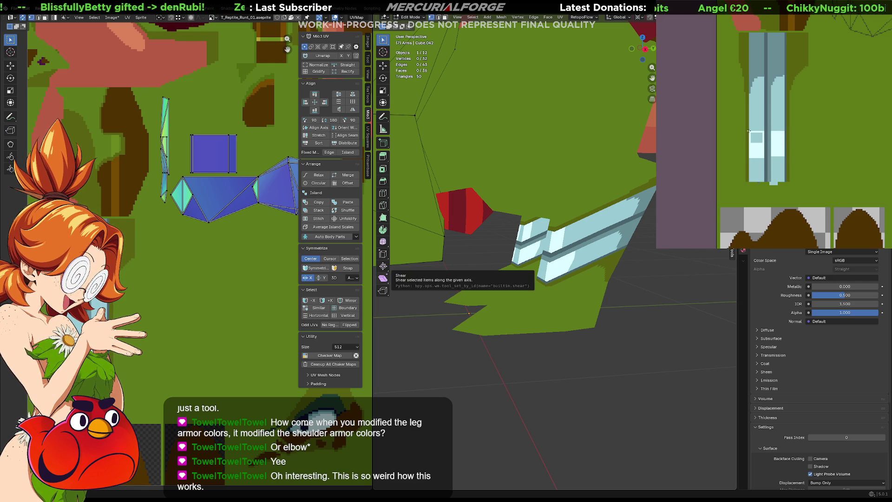
pyautogui.moveTo(751, 123); pyautogui.dragTo(763, 123)
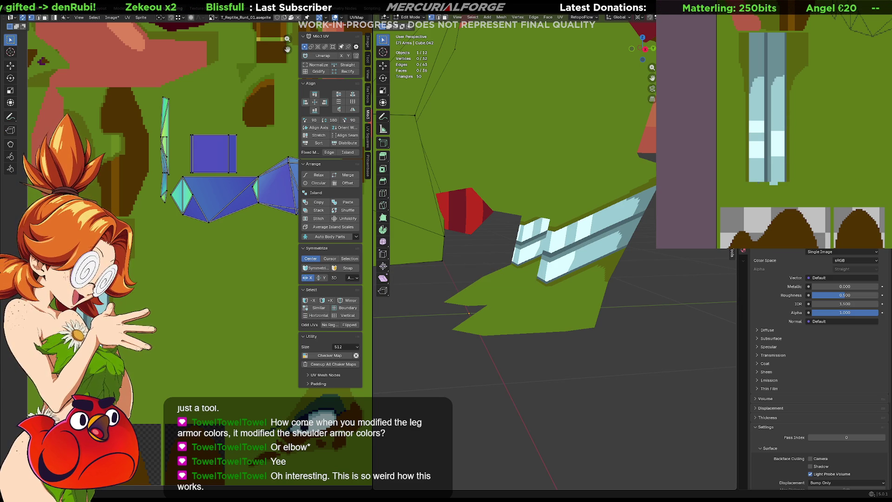
pyautogui.click(758, 137)
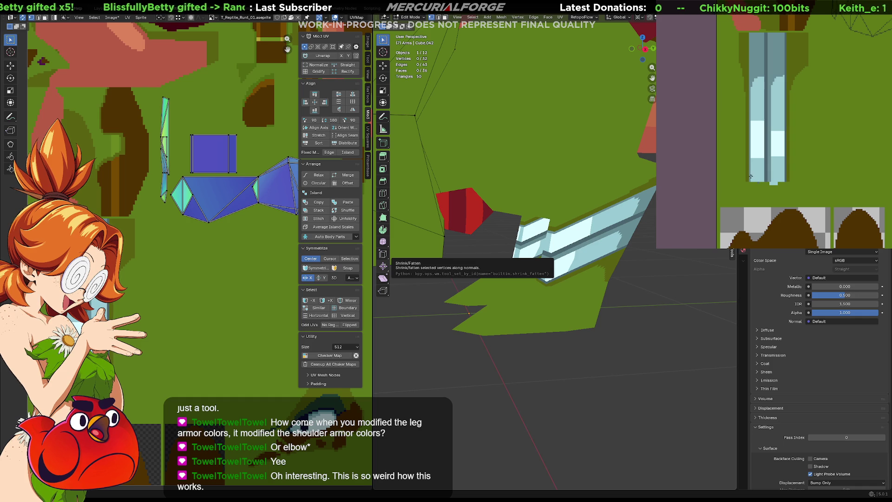
# - Select faces on the arm mesh one after another to find the matching piece
pyautogui.moveTo(383, 255); pyautogui.dragTo(492, 209, button='middle')
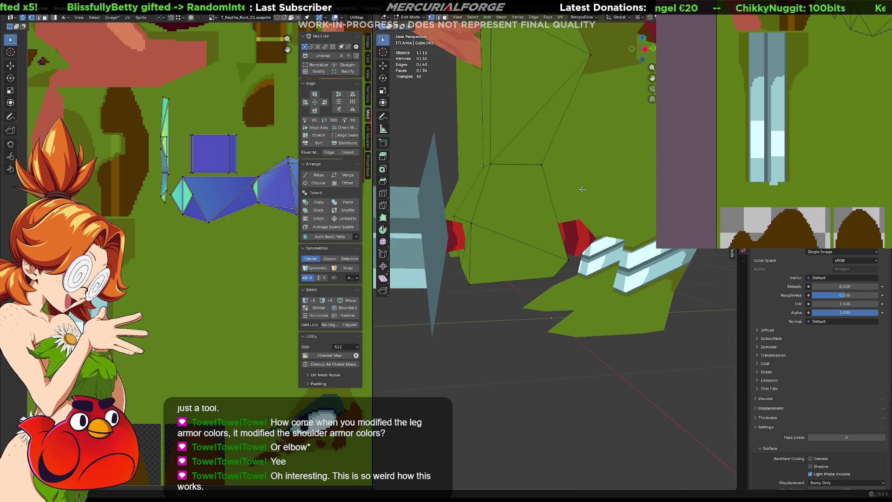
pyautogui.click(492, 210)
pyautogui.scroll(2, 488, 230)
pyautogui.scroll(3, 482, 251)
pyautogui.click(480, 265)
pyautogui.click(491, 181)
pyautogui.moveTo(491, 181); pyautogui.dragTo(517, 187, button='middle')
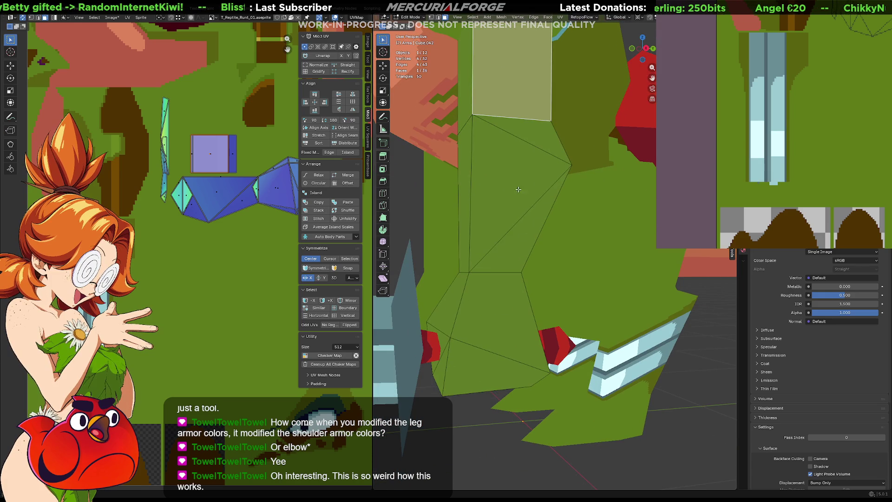
pyautogui.click(517, 187)
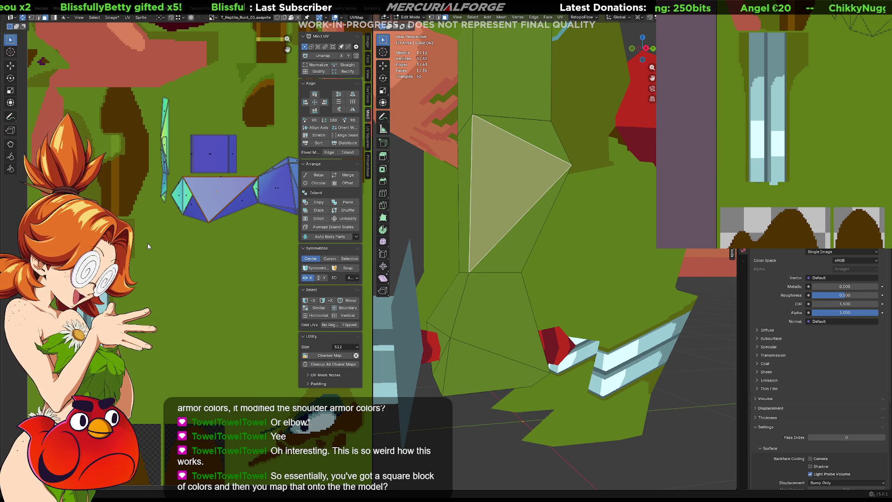
pyautogui.scroll(-1, 147, 243)
pyautogui.scroll(-1, 153, 240)
pyautogui.scroll(-1, 269, 332)
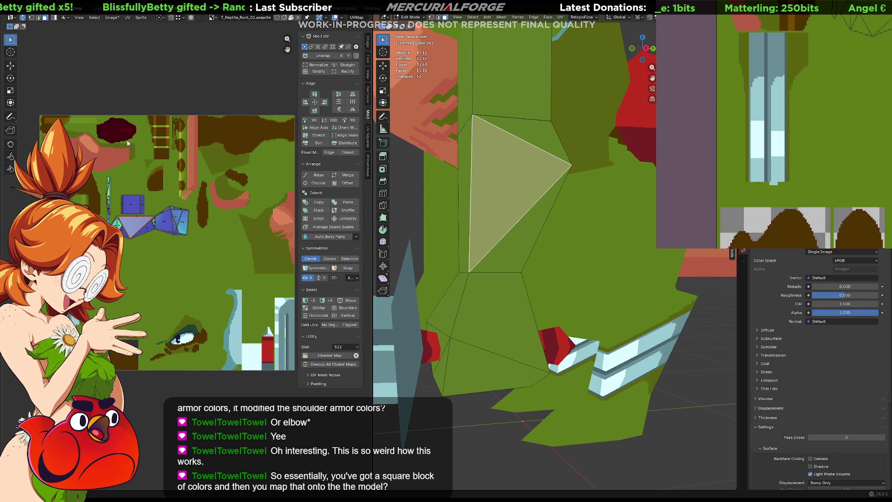
# - Leave the arm and enter Edit Mode on the leg object to edit its faces
pyautogui.moveTo(128, 143); pyautogui.dragTo(76, 138, button='middle')
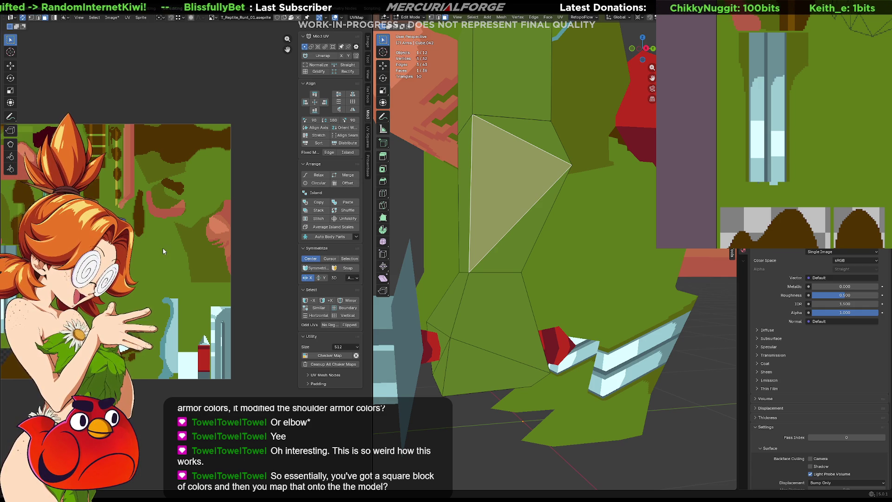
pyautogui.moveTo(163, 247); pyautogui.dragTo(139, 182, button='middle')
pyautogui.moveTo(551, 293)
pyautogui.mouseDown(button='middle')
pyautogui.moveTo(570, 314)
pyautogui.moveTo(576, 342)
pyautogui.moveTo(551, 292)
pyautogui.moveTo(532, 293)
pyautogui.moveTo(570, 243)
pyautogui.mouseUp(button='middle')
pyautogui.press('Tab')
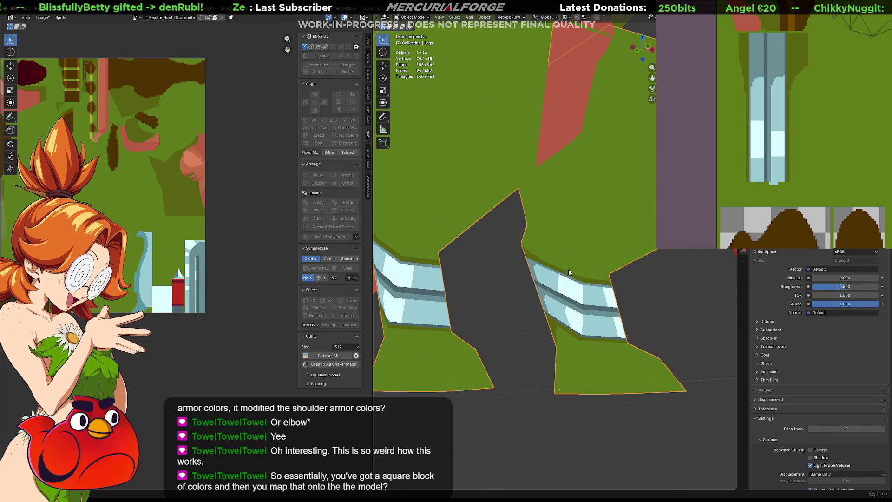
pyautogui.press('Tab')
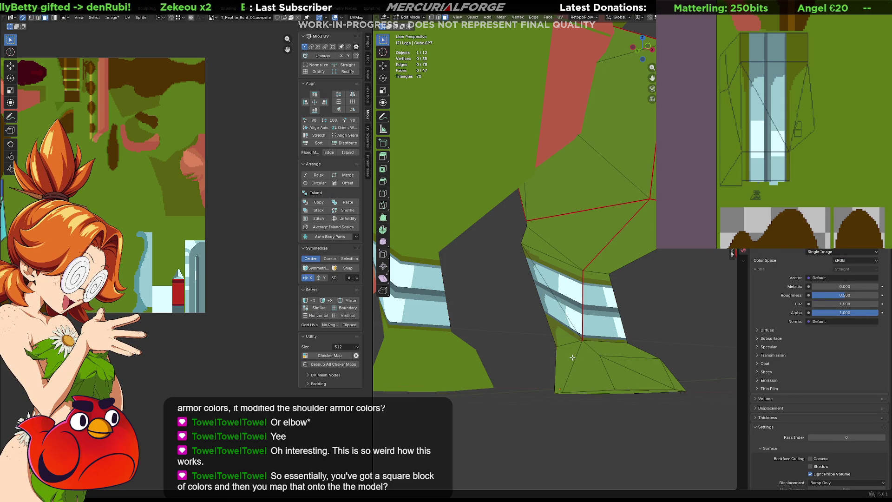
# - Select the upper-leg quad and triangle faces and frame their UV island
pyautogui.moveTo(595, 378); pyautogui.dragTo(595, 360, button='middle')
pyautogui.click(557, 332)
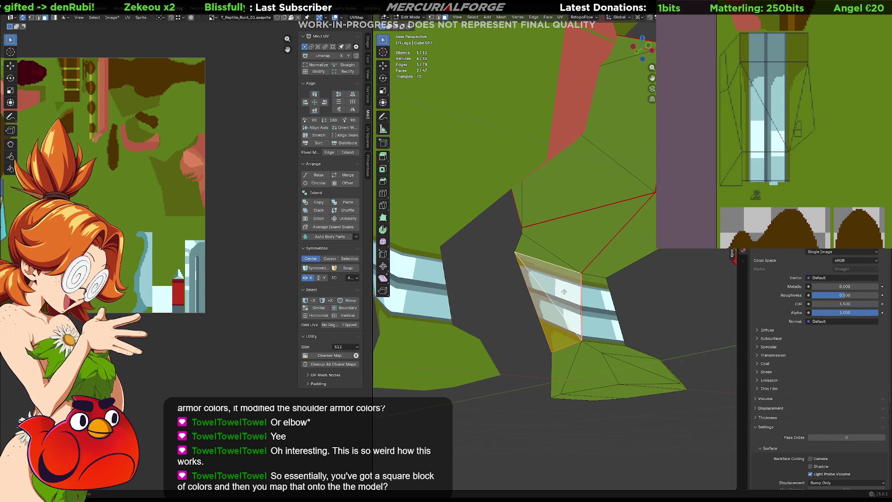
pyautogui.moveTo(558, 328)
pyautogui.mouseDown(button='middle')
pyautogui.moveTo(593, 236)
pyautogui.moveTo(570, 281)
pyautogui.mouseUp(button='middle')
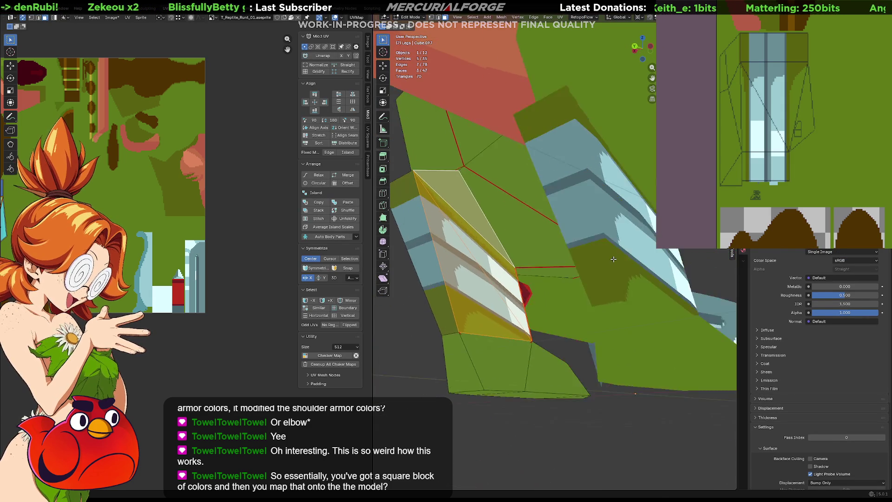
pyautogui.keyDown('shift'); pyautogui.click(570, 281); pyautogui.keyUp('shift')
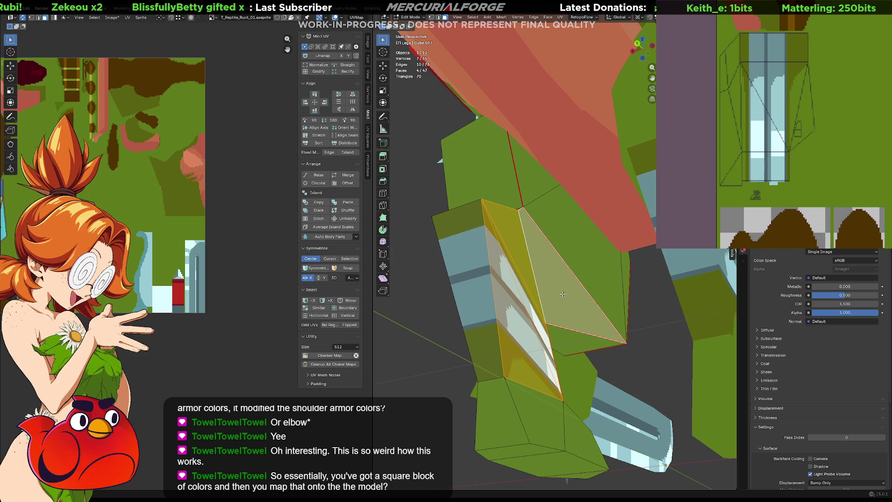
pyautogui.press('KP_Decimal')
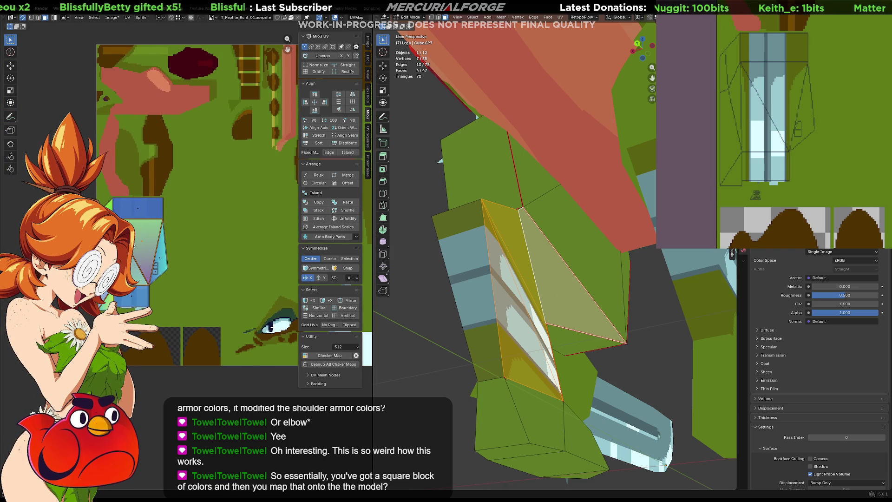
# - Move the leg UV island onto a green texture patch and return to Object Mode
pyautogui.press('g')
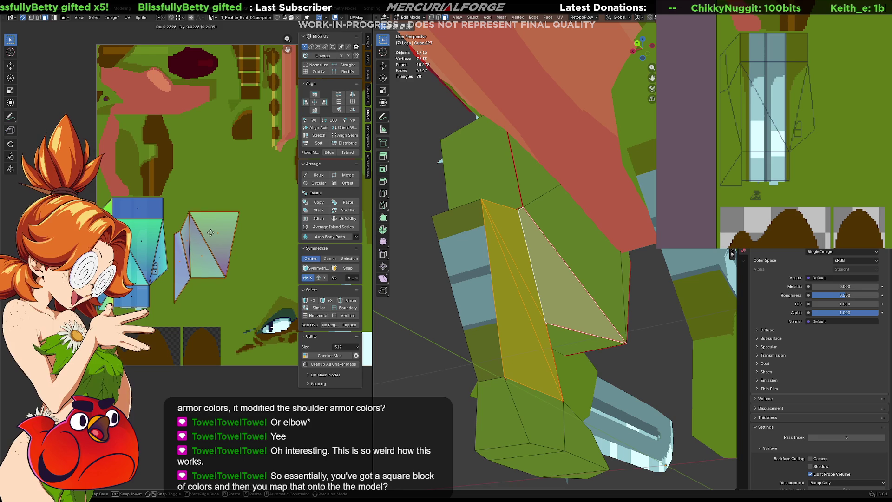
pyautogui.click(213, 233)
pyautogui.scroll(2, 214, 262)
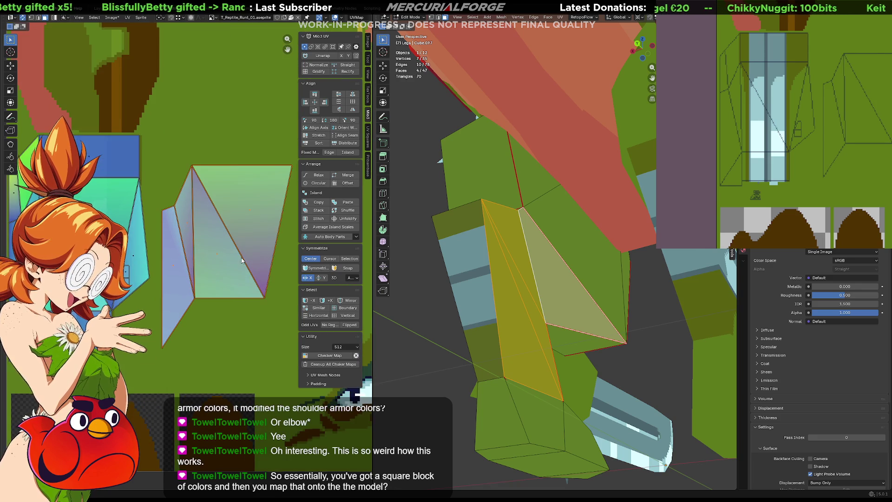
pyautogui.scroll(1, 215, 262)
pyautogui.moveTo(398, 328)
pyautogui.mouseDown(button='middle')
pyautogui.moveTo(414, 343)
pyautogui.moveTo(526, 307)
pyautogui.moveTo(712, 315)
pyautogui.moveTo(502, 316)
pyautogui.moveTo(518, 319)
pyautogui.mouseUp(button='middle')
pyautogui.press('Tab')
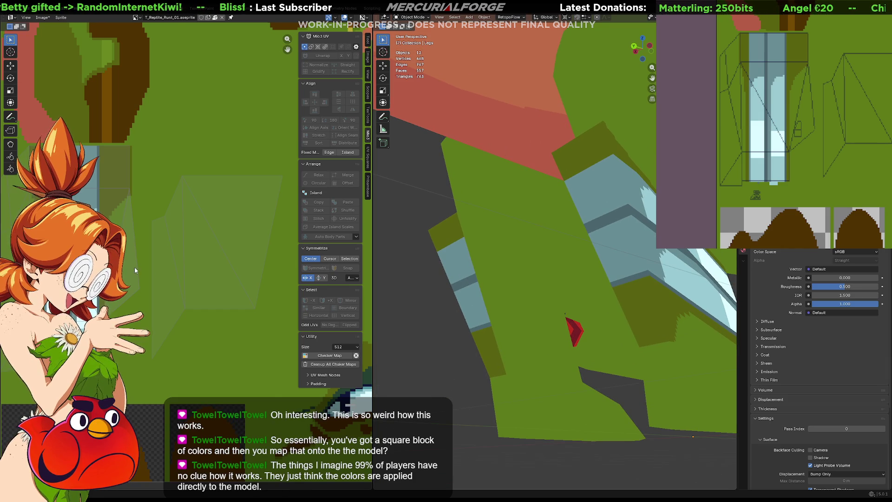
pyautogui.scroll(2, 135, 267)
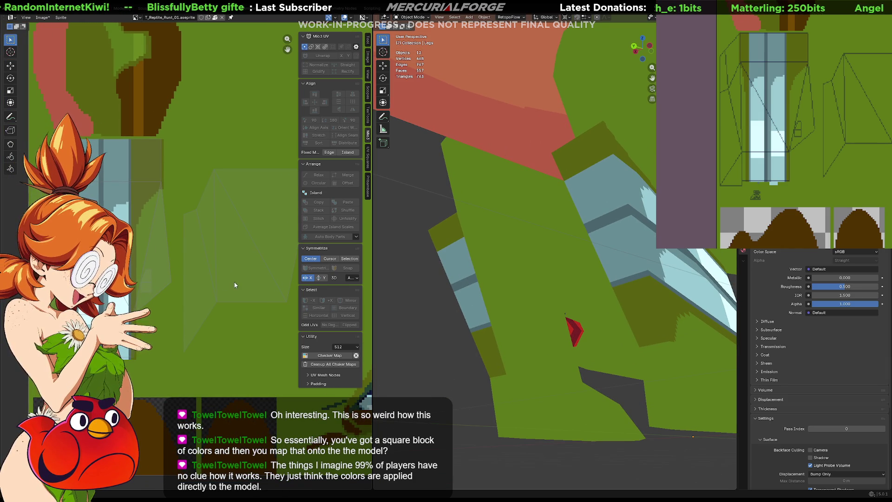
# - Select the green leg piece and enter Edit Mode, reaching for the UV overlay options
pyautogui.moveTo(203, 274); pyautogui.dragTo(183, 286, button='middle')
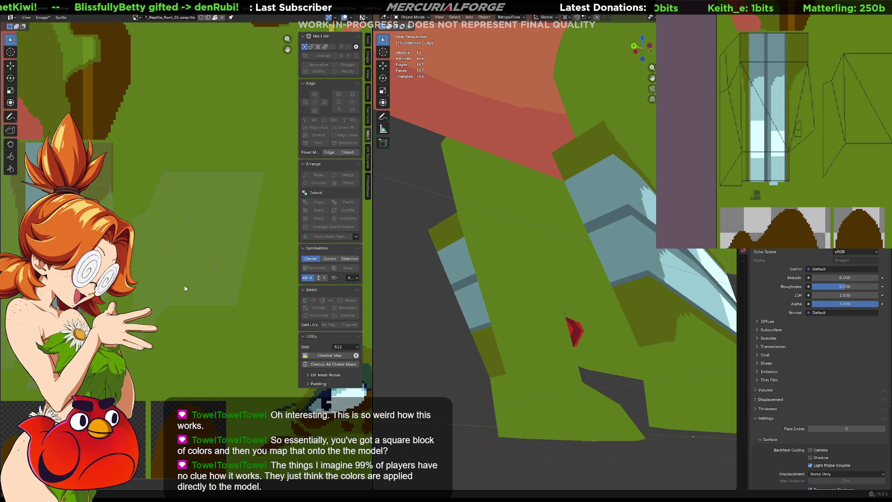
pyautogui.moveTo(185, 289)
pyautogui.mouseDown(button='middle')
pyautogui.moveTo(222, 277)
pyautogui.moveTo(218, 284)
pyautogui.mouseUp(button='middle')
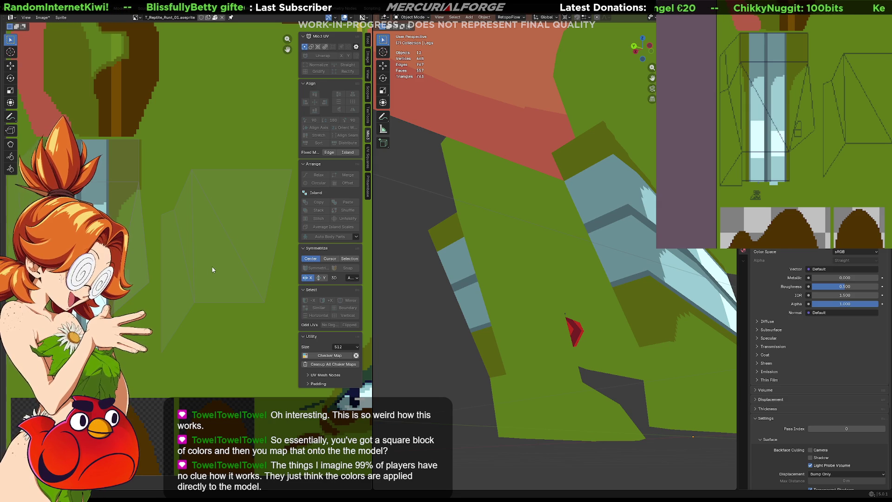
pyautogui.moveTo(179, 240); pyautogui.dragTo(161, 257, button='middle')
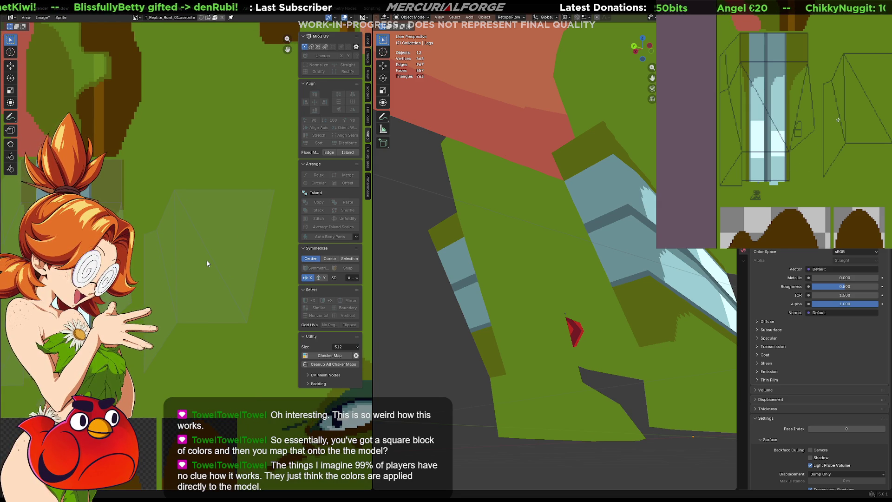
pyautogui.click(565, 313)
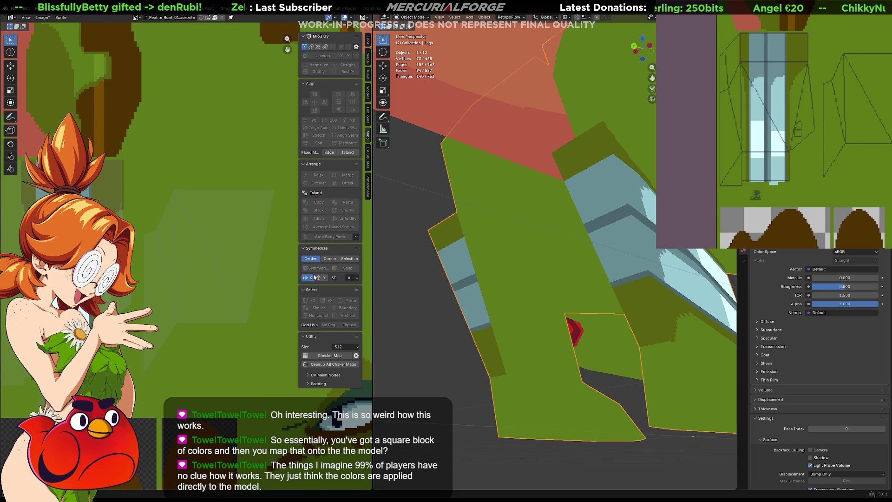
pyautogui.press('Tab')
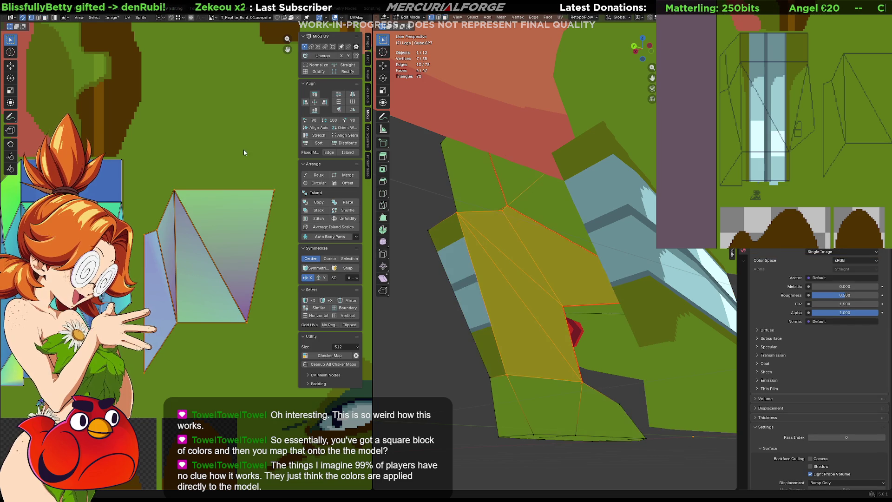
pyautogui.click(337, 17)
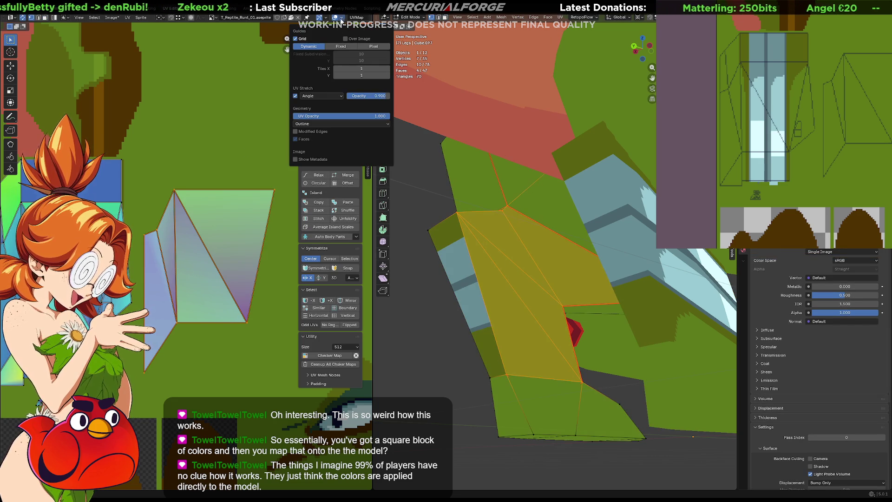
# - Turn off UV Stretch colouring, clear the selection and select the triangular UV island
pyautogui.click(296, 95)
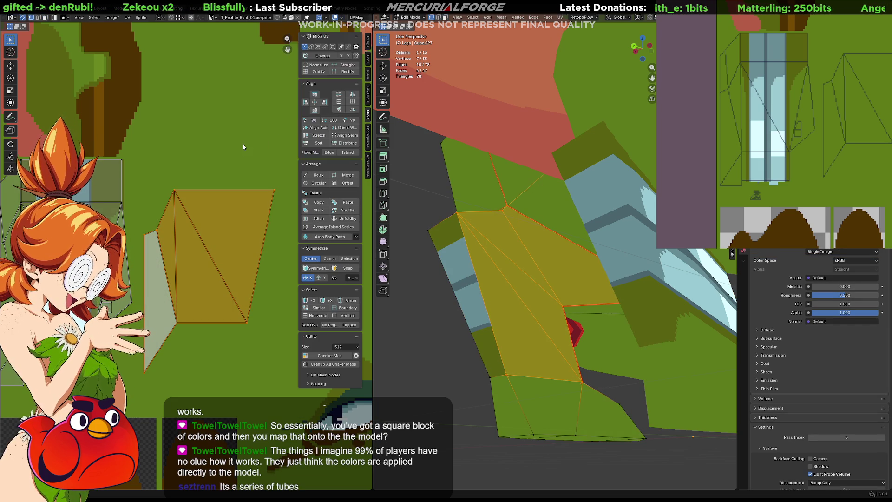
pyautogui.moveTo(186, 256); pyautogui.dragTo(217, 249, button='middle')
pyautogui.hotkey('alt', 'a')
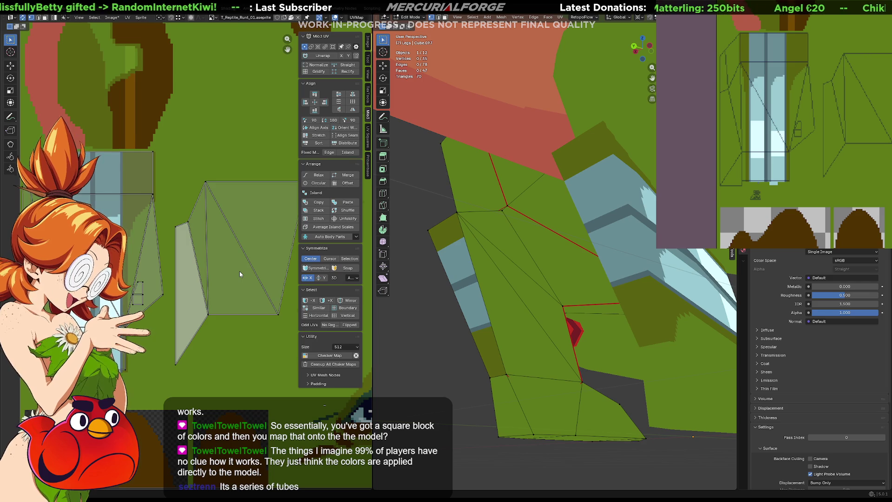
pyautogui.scroll(4, 240, 271)
pyautogui.scroll(-3, 242, 320)
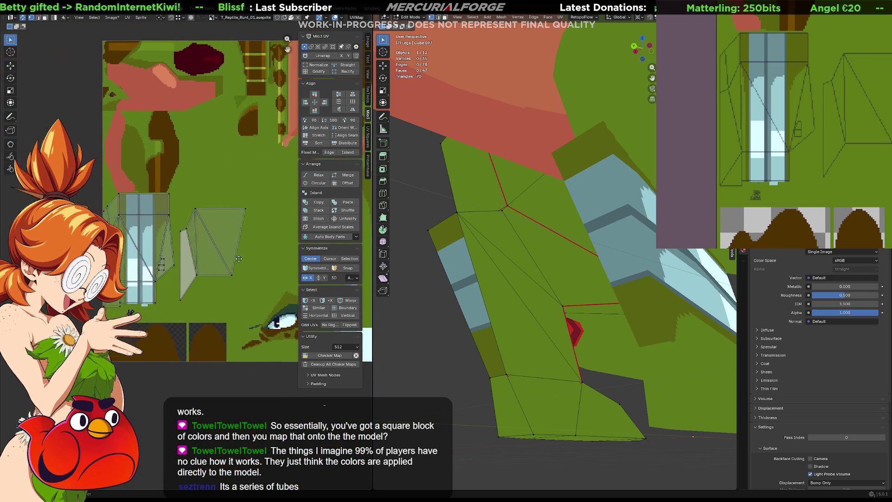
pyautogui.press('a')
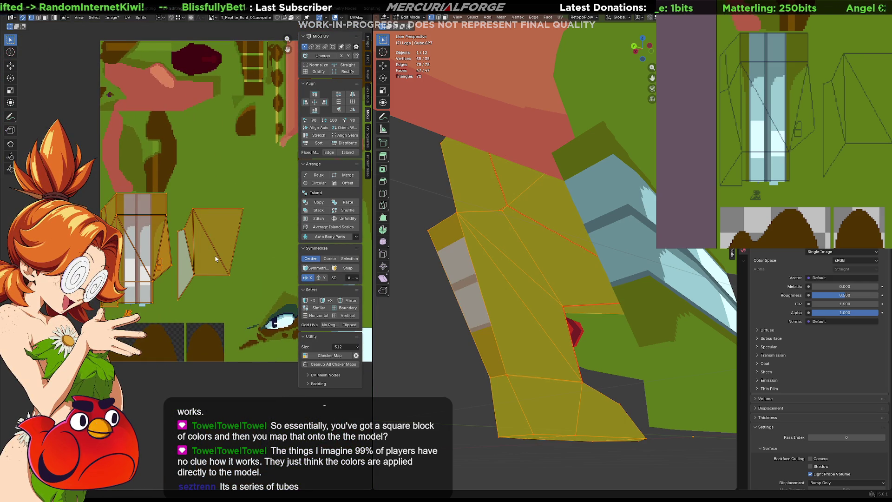
pyautogui.hotkey('alt', 'a')
pyautogui.click(224, 245)
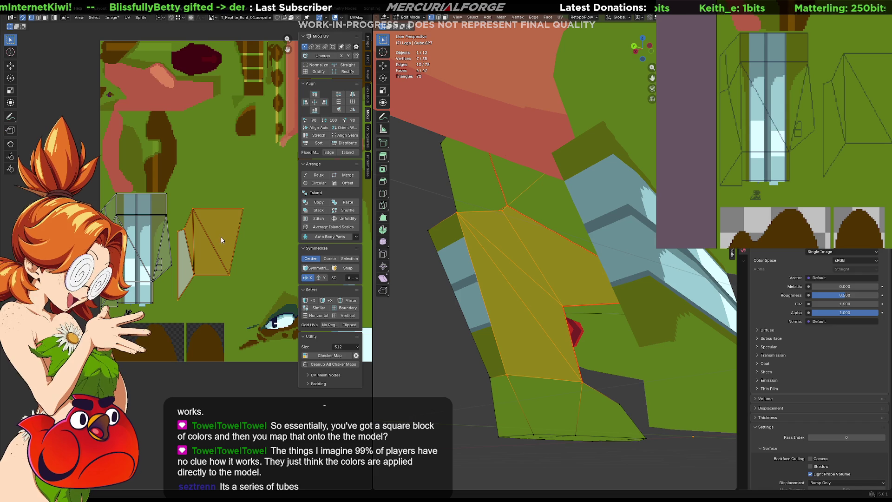
# - Move, rotate and flip the triangular island, then place it lower right on the green area
pyautogui.press('g')
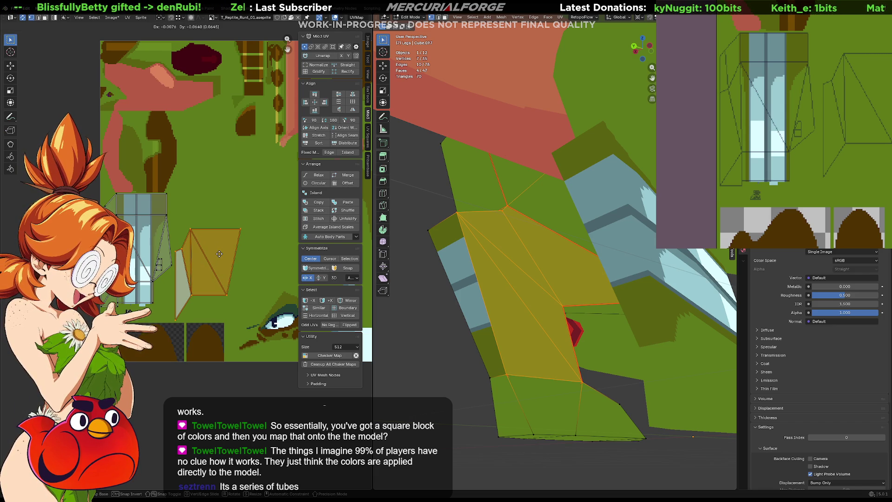
pyautogui.click(218, 254)
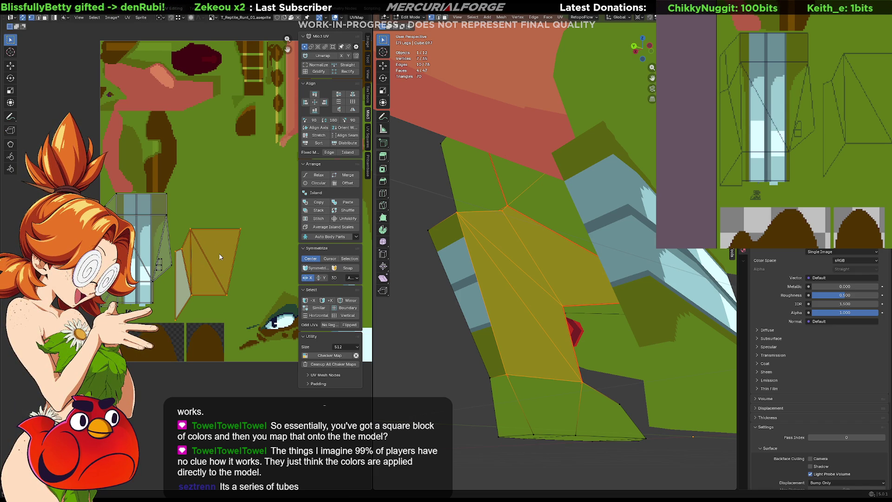
pyautogui.click(352, 110)
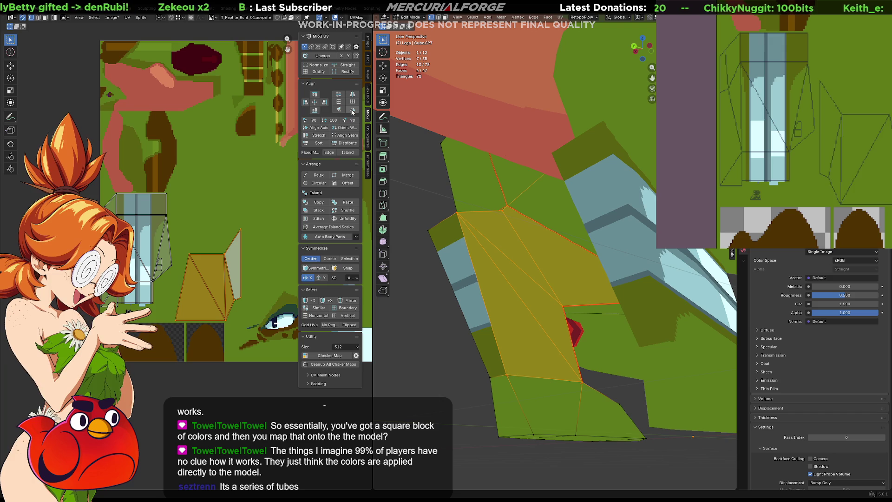
pyautogui.click(312, 121)
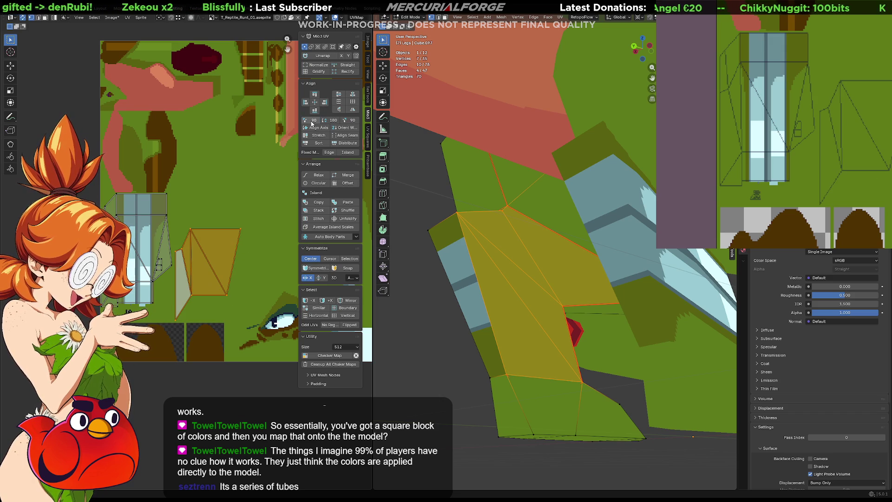
pyautogui.click(339, 111)
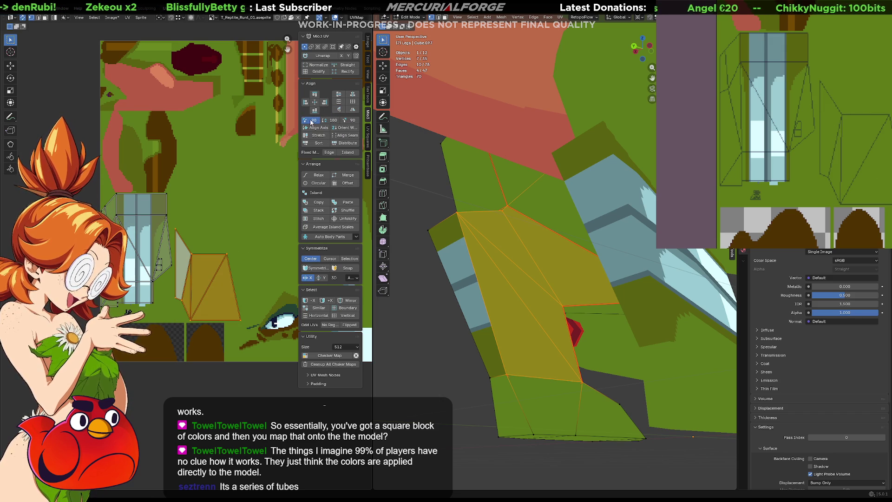
pyautogui.click(312, 122)
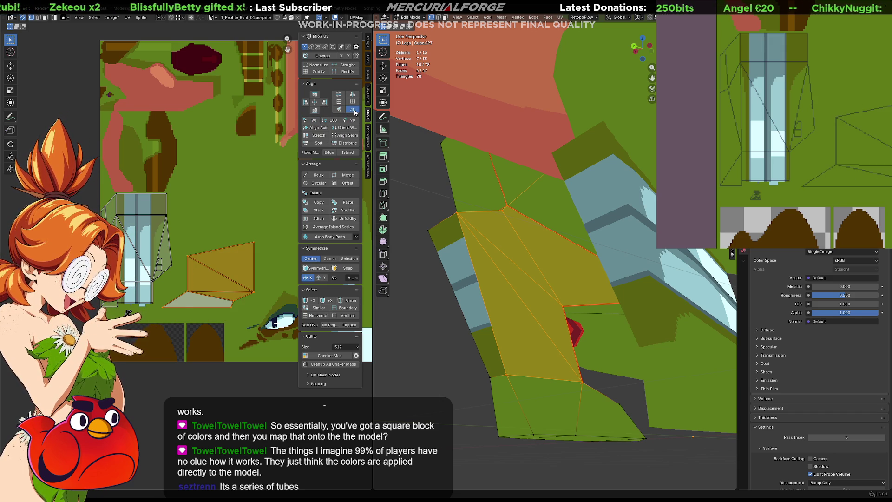
pyautogui.click(336, 111)
pyautogui.click(335, 110)
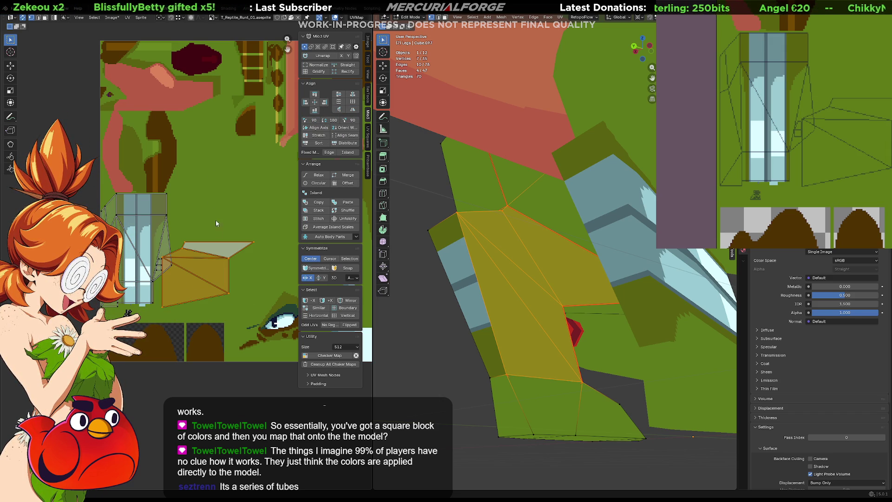
pyautogui.press('g')
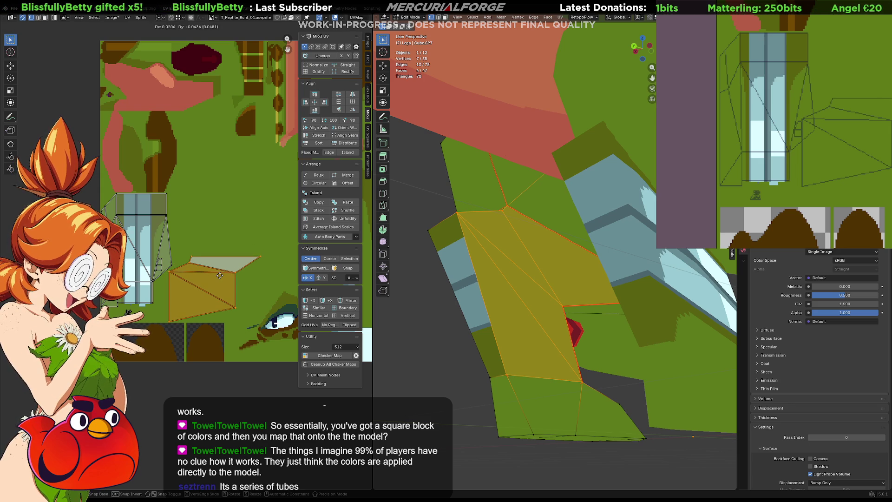
pyautogui.click(219, 276)
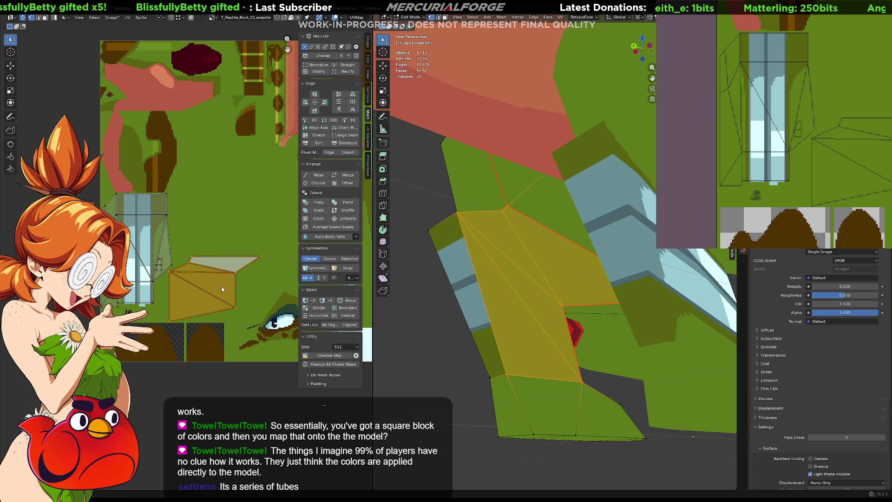
pyautogui.scroll(2, 221, 286)
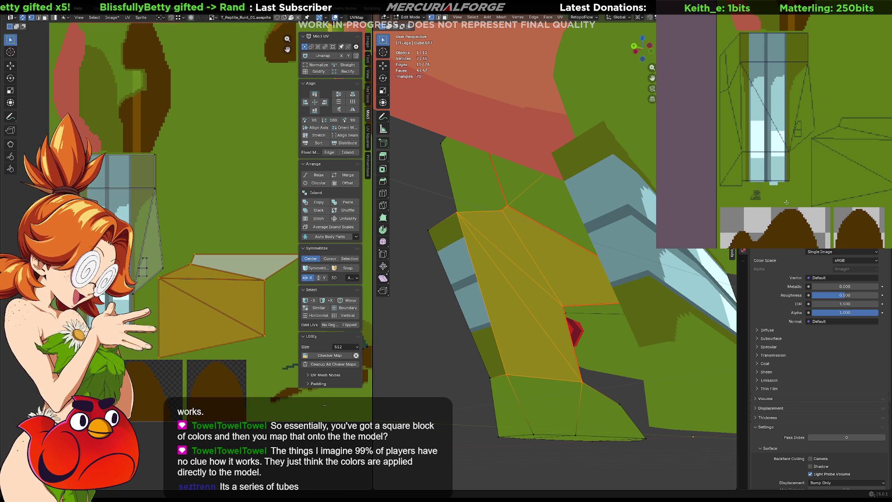
# - Deselect all leg faces and return to Object Mode on the legs
pyautogui.moveTo(801, 76); pyautogui.dragTo(761, 62, button='middle')
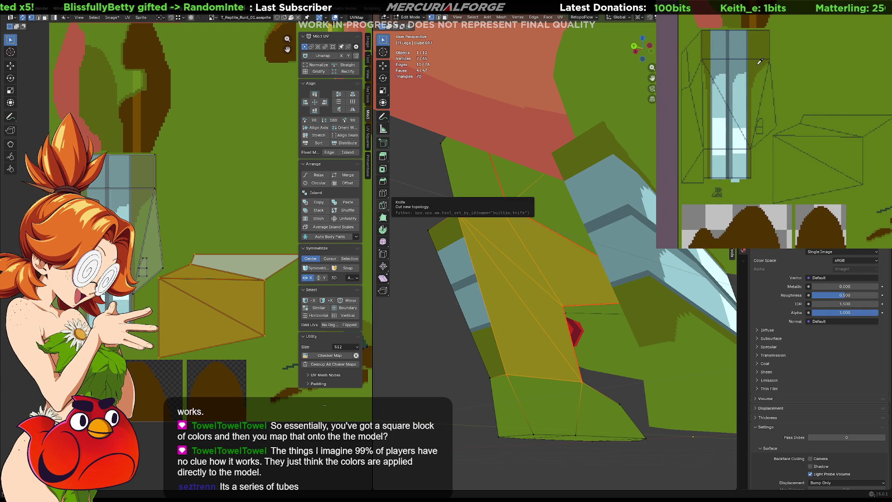
pyautogui.moveTo(803, 100); pyautogui.dragTo(761, 78, button='middle')
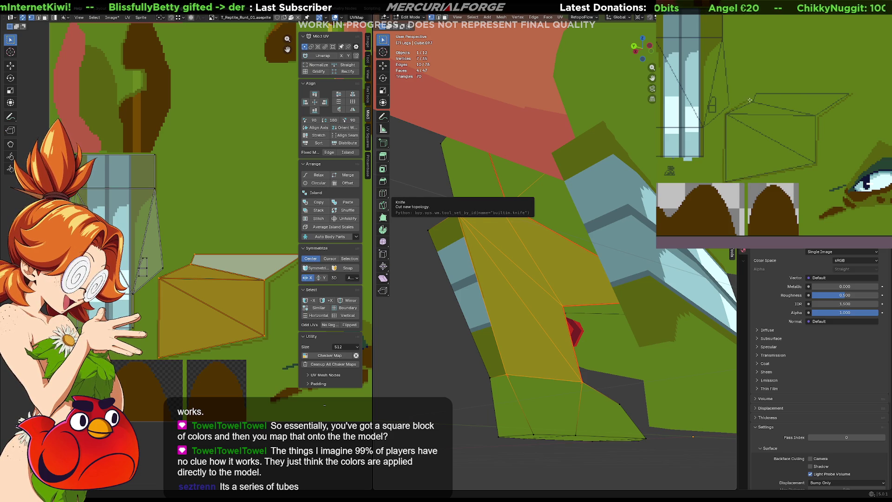
pyautogui.moveTo(754, 91); pyautogui.dragTo(849, 91)
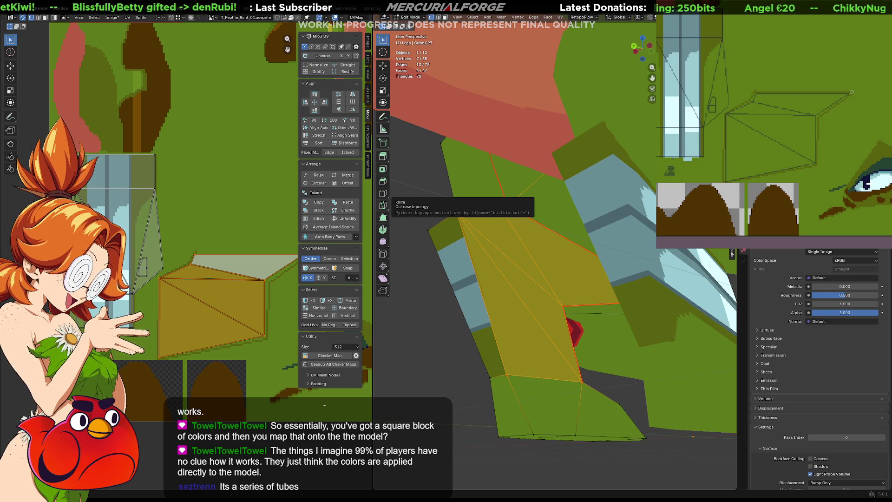
pyautogui.hotkey('alt', 'a')
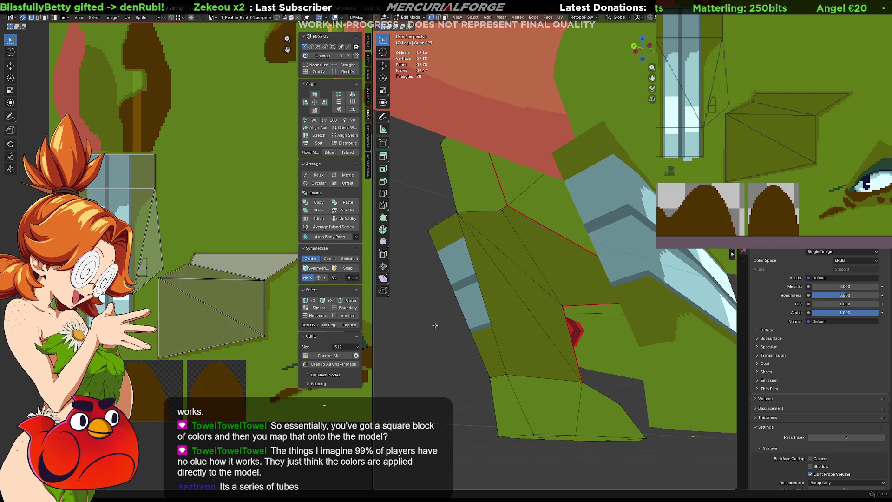
pyautogui.press('Tab')
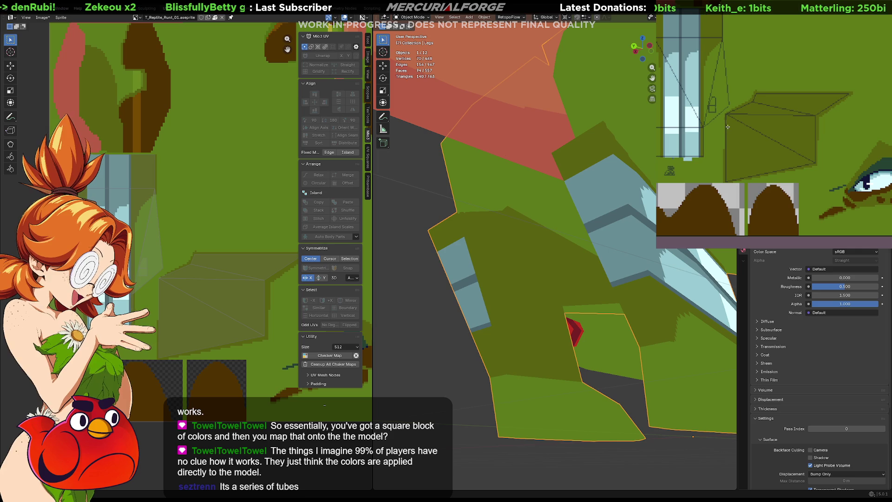
# - Fill the leg texture box pale blue and paint a dark navy horizontal stripe across it
pyautogui.moveTo(728, 131); pyautogui.dragTo(802, 150)
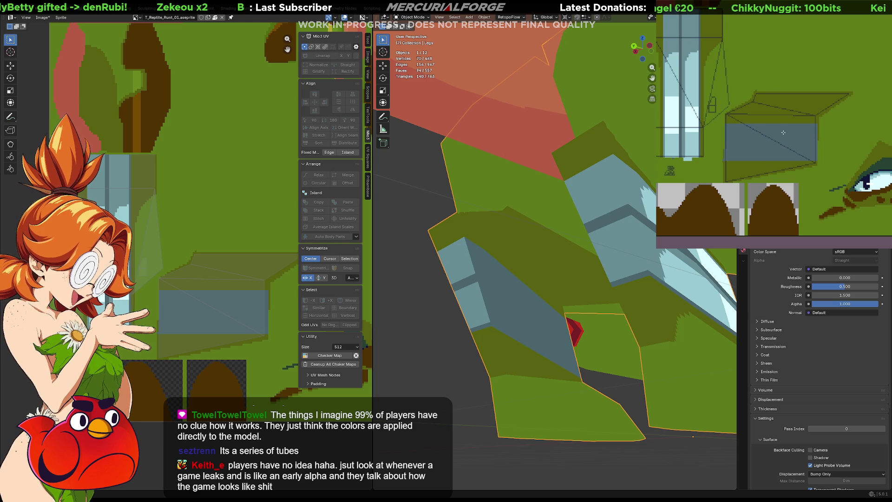
pyautogui.moveTo(517, 304)
pyautogui.mouseDown(button='middle')
pyautogui.moveTo(549, 292)
pyautogui.moveTo(530, 290)
pyautogui.mouseUp(button='middle')
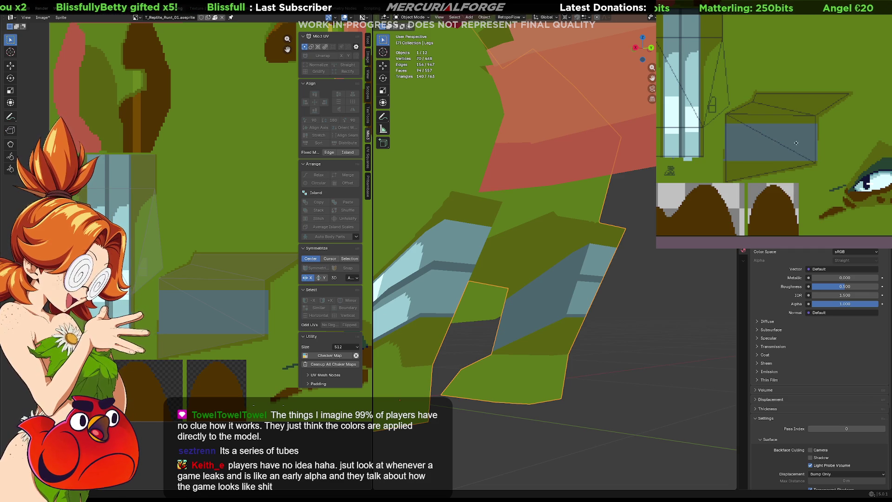
pyautogui.moveTo(816, 143); pyautogui.dragTo(726, 143)
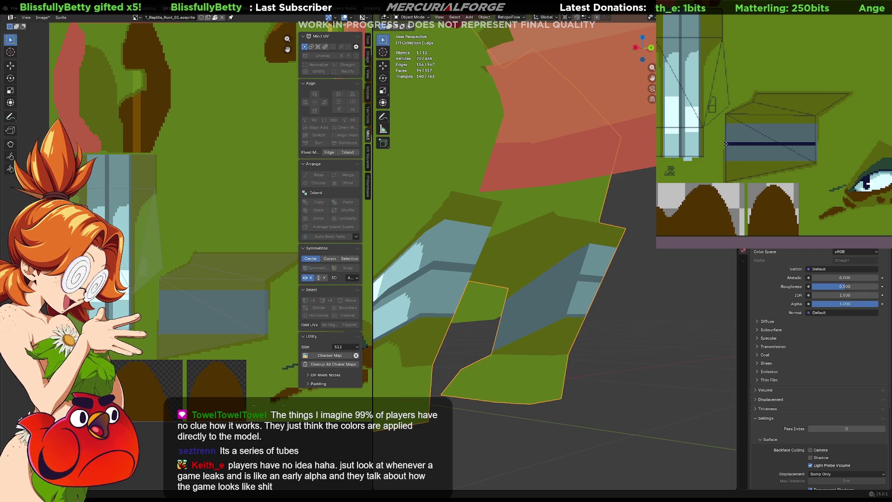
pyautogui.hotkey('ctrl', 'z')
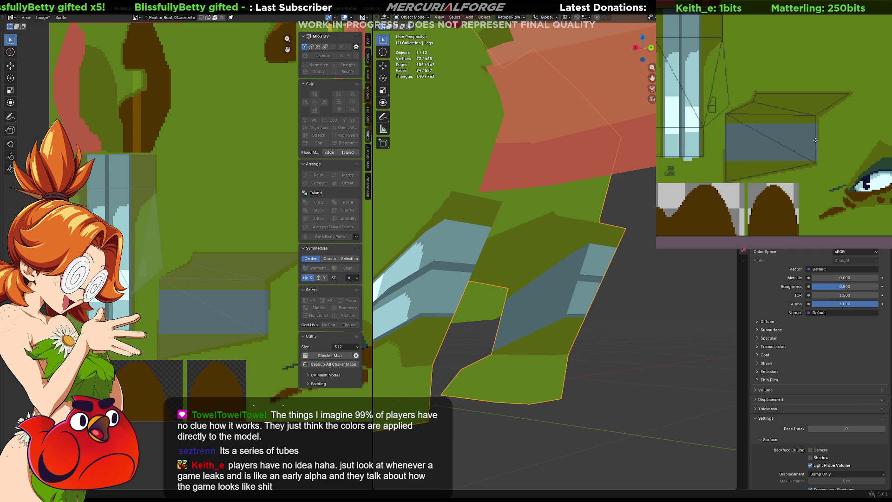
pyautogui.moveTo(814, 140); pyautogui.dragTo(727, 141)
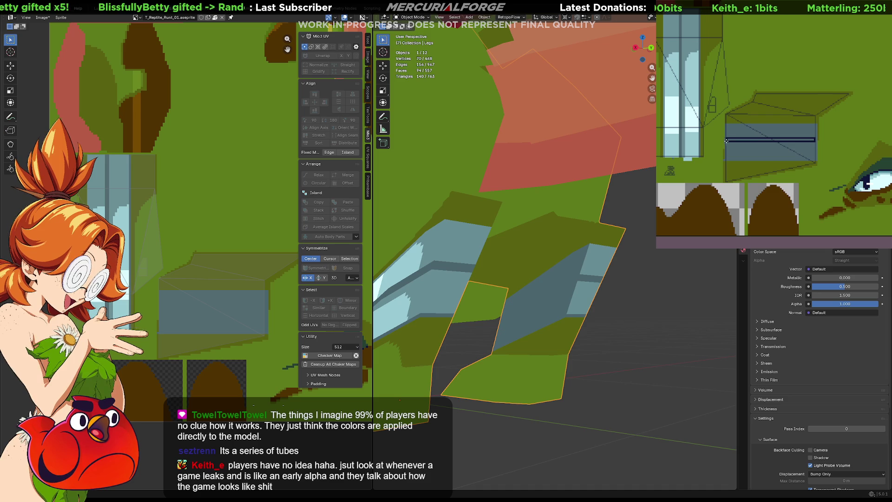
pyautogui.hotkey('ctrl', 'z')
pyautogui.moveTo(816, 139); pyautogui.dragTo(725, 142)
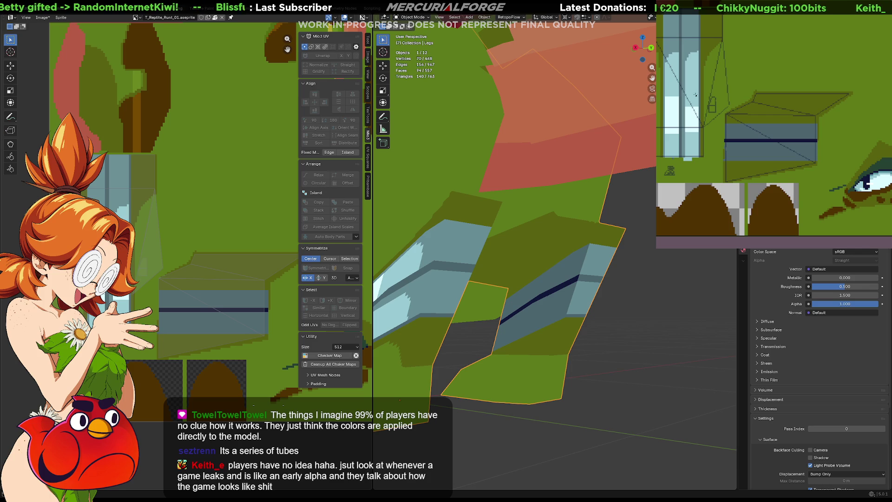
# - Recolour the stripe dark green and lighten the strip beneath it, undoing misplaced blocks
pyautogui.hotkey('ctrl', 'z')
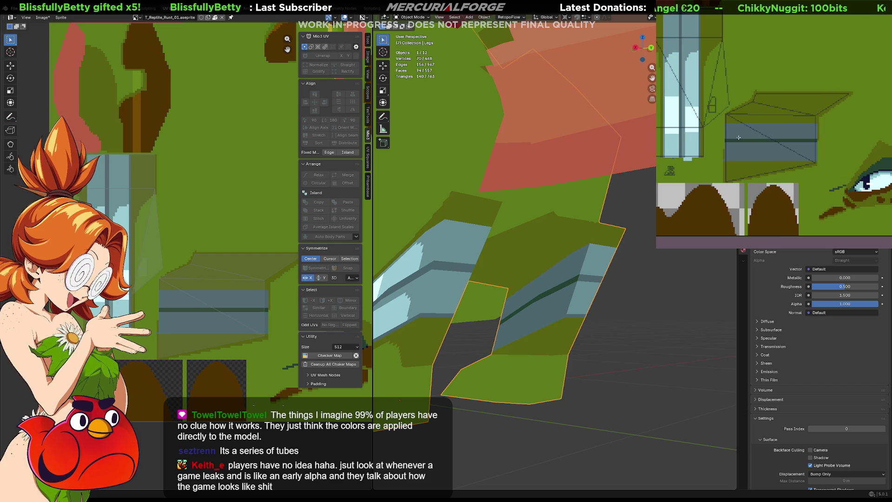
pyautogui.click(726, 129)
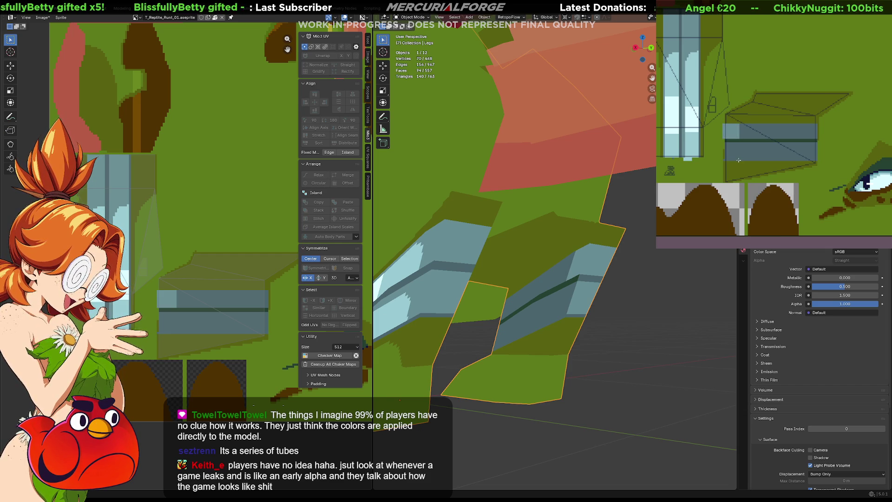
pyautogui.moveTo(740, 160); pyautogui.dragTo(725, 152)
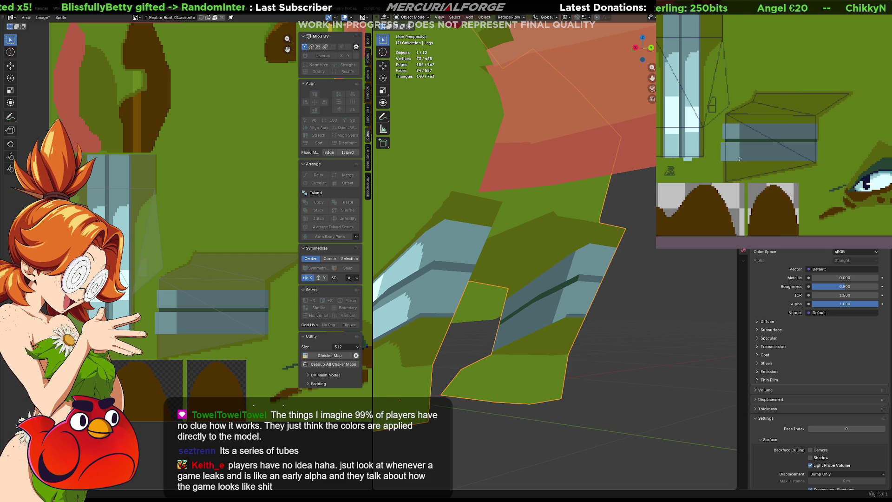
pyautogui.hotkey('ctrl', 'z')
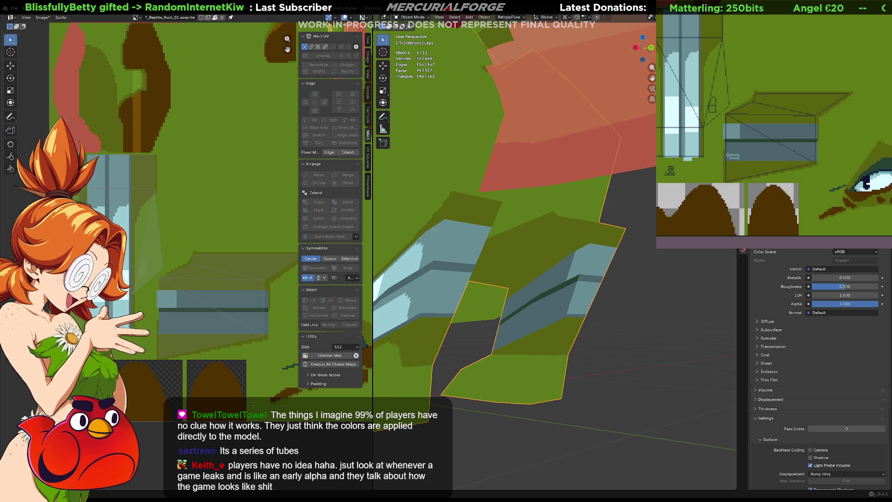
pyautogui.click(731, 150)
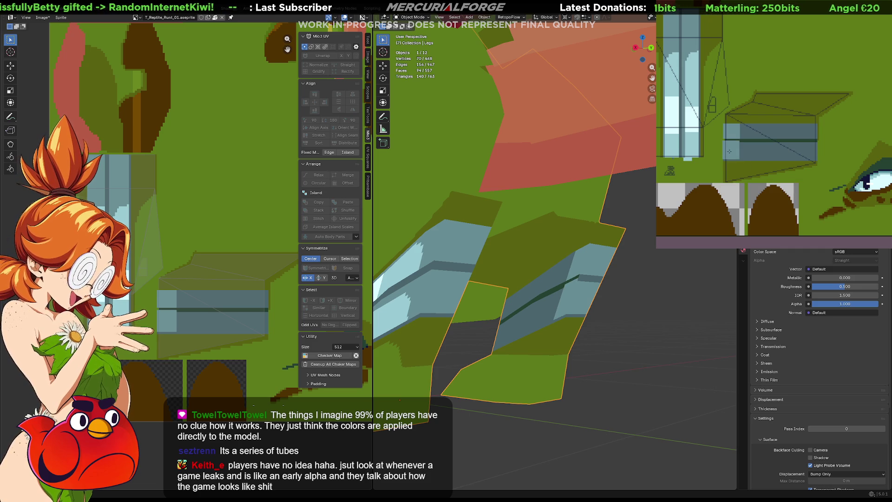
pyautogui.hotkey('ctrl', 'z')
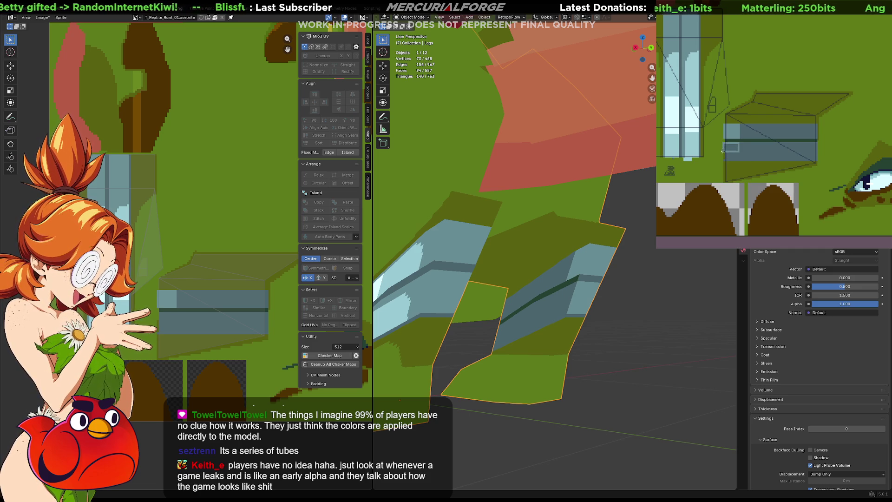
pyautogui.click(722, 158)
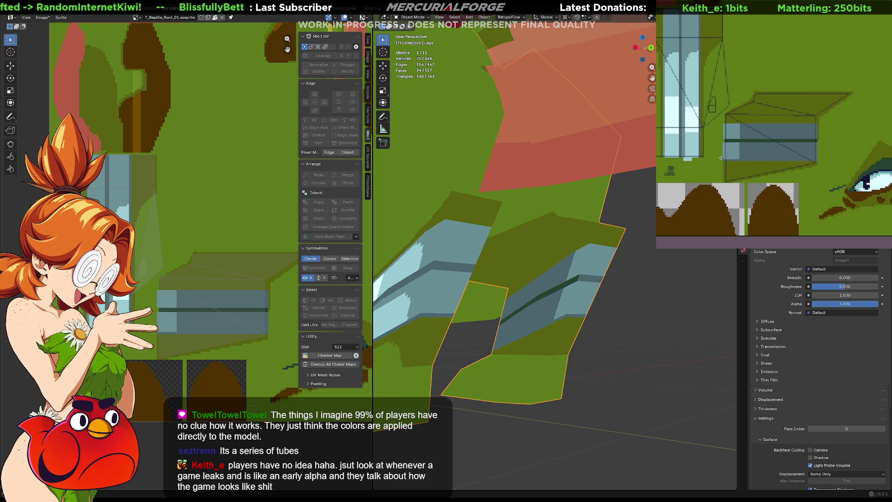
pyautogui.moveTo(530, 293)
pyautogui.mouseDown(button='middle')
pyautogui.moveTo(564, 302)
pyautogui.moveTo(482, 303)
pyautogui.moveTo(620, 304)
pyautogui.mouseUp(button='middle')
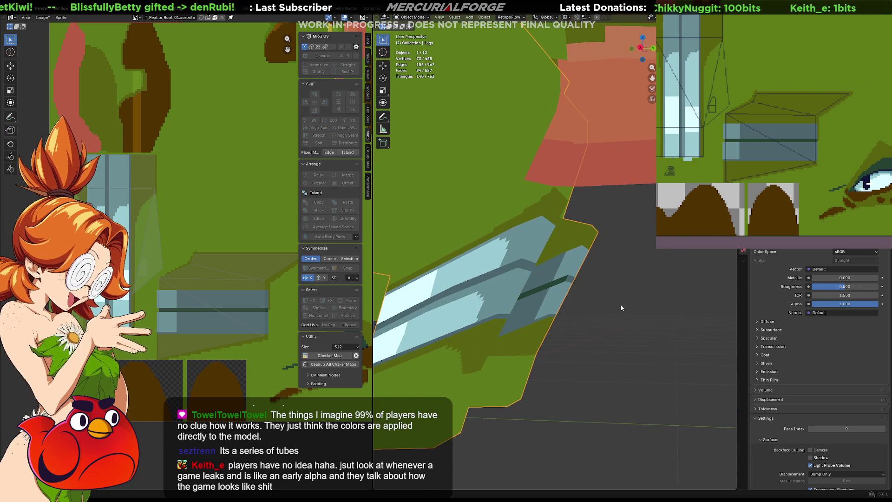
pyautogui.scroll(-5, 613, 291)
pyautogui.scroll(-5, 613, 287)
# - Paint a dark vertical stroke and a darker teal band on the leg texture and check the legs
pyautogui.moveTo(589, 277)
pyautogui.mouseDown(button='middle')
pyautogui.moveTo(557, 265)
pyautogui.moveTo(716, 267)
pyautogui.moveTo(567, 267)
pyautogui.moveTo(492, 280)
pyautogui.moveTo(529, 285)
pyautogui.moveTo(492, 282)
pyautogui.mouseUp(button='middle')
pyautogui.scroll(3, 558, 279)
pyautogui.scroll(3, 546, 288)
pyautogui.scroll(-3, 547, 288)
pyautogui.scroll(3, 539, 282)
pyautogui.scroll(-3, 529, 282)
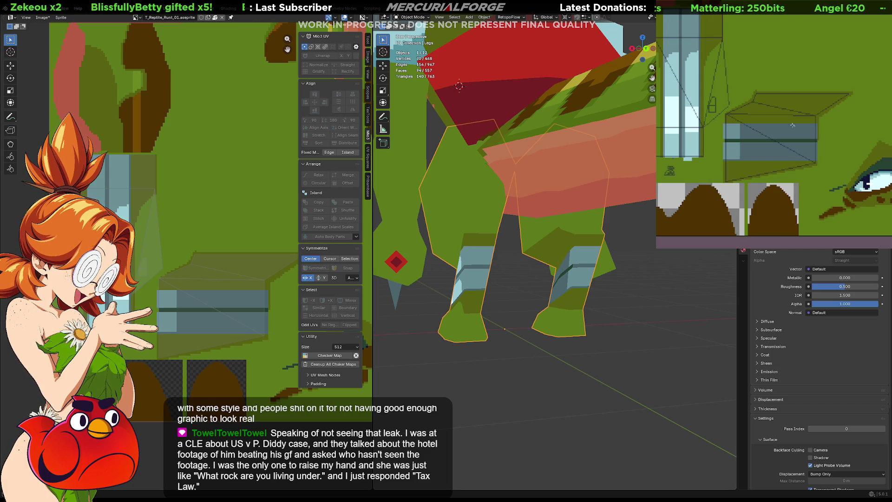
pyautogui.moveTo(754, 106)
pyautogui.mouseDown(button='middle')
pyautogui.moveTo(819, 164)
pyautogui.moveTo(831, 185)
pyautogui.mouseUp(button='middle')
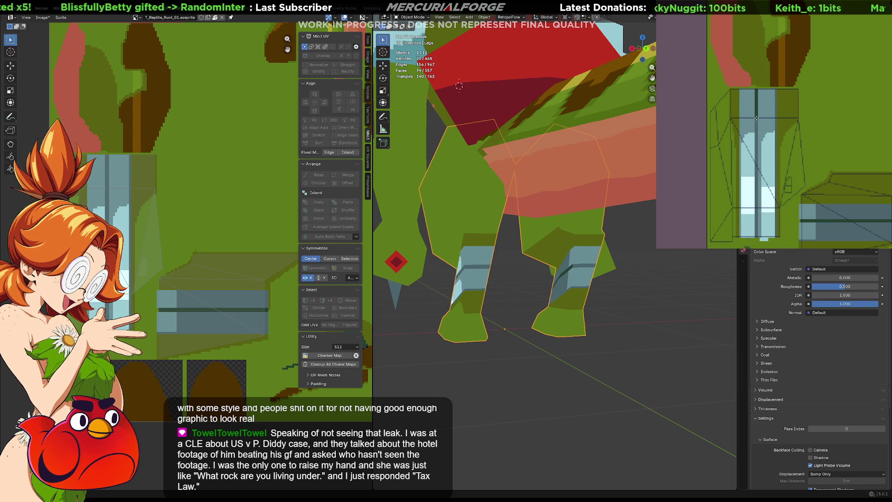
pyautogui.moveTo(756, 118); pyautogui.dragTo(755, 122)
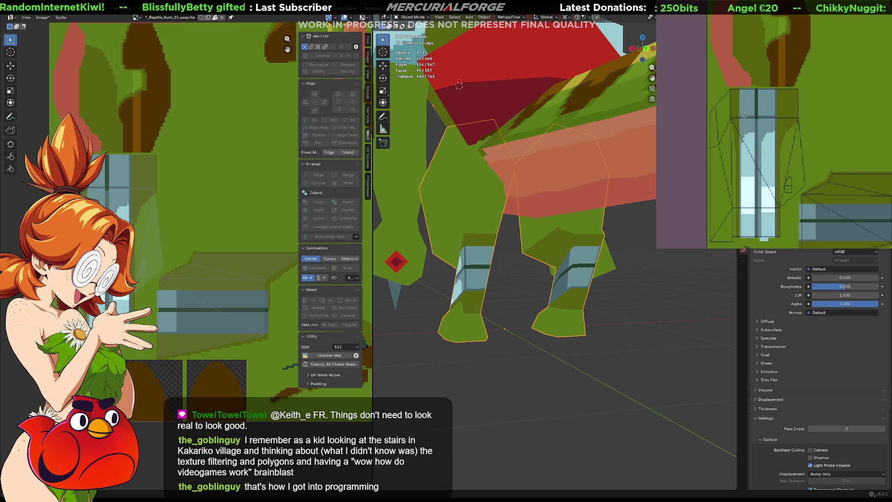
pyautogui.click(747, 107)
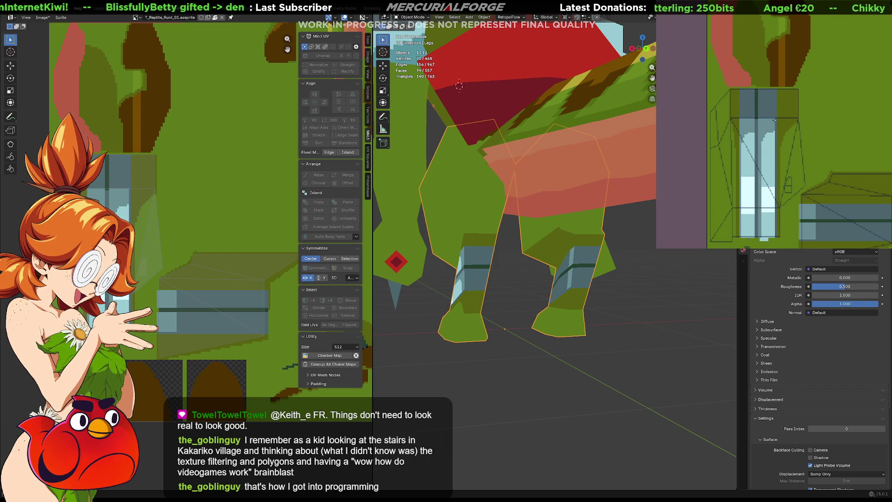
pyautogui.moveTo(489, 293)
pyautogui.mouseDown(button='middle')
pyautogui.moveTo(490, 312)
pyautogui.moveTo(587, 320)
pyautogui.mouseUp(button='middle')
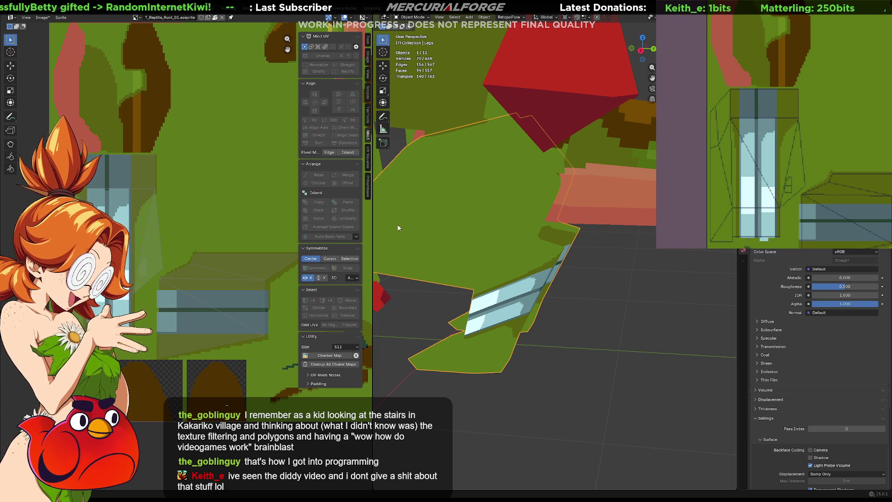
pyautogui.moveTo(657, 312)
pyautogui.mouseDown(button='middle')
pyautogui.moveTo(649, 300)
pyautogui.moveTo(660, 293)
pyautogui.moveTo(628, 296)
pyautogui.moveTo(637, 274)
pyautogui.mouseUp(button='middle')
pyautogui.press('KP_7')
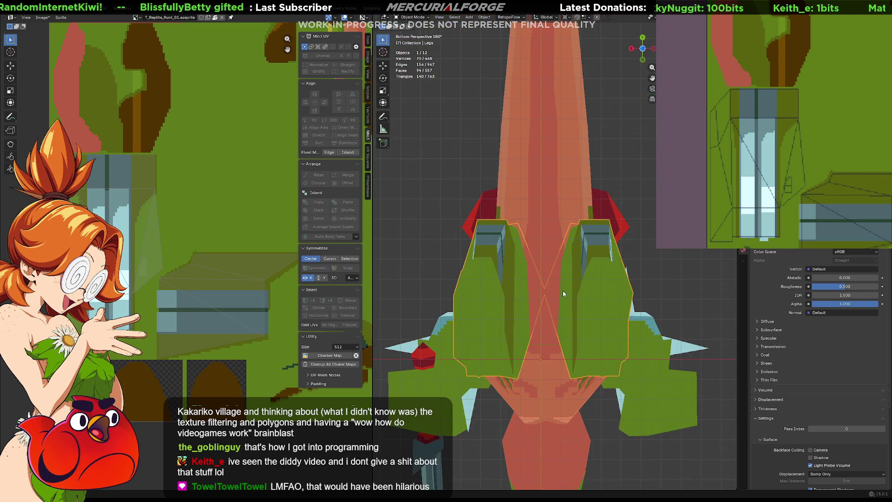
pyautogui.moveTo(642, 227); pyautogui.dragTo(677, 311, button='middle')
pyautogui.scroll(2, 623, 305)
pyautogui.scroll(2, 580, 273)
pyautogui.scroll(-1, 519, 280)
pyautogui.moveTo(563, 270)
pyautogui.mouseDown(button='middle')
pyautogui.moveTo(499, 265)
pyautogui.moveTo(577, 265)
pyautogui.moveTo(520, 275)
pyautogui.moveTo(578, 256)
pyautogui.moveTo(553, 257)
pyautogui.moveTo(635, 270)
pyautogui.moveTo(599, 270)
pyautogui.moveTo(566, 255)
pyautogui.moveTo(609, 247)
pyautogui.moveTo(622, 249)
pyautogui.moveTo(578, 261)
pyautogui.mouseUp(button='middle')
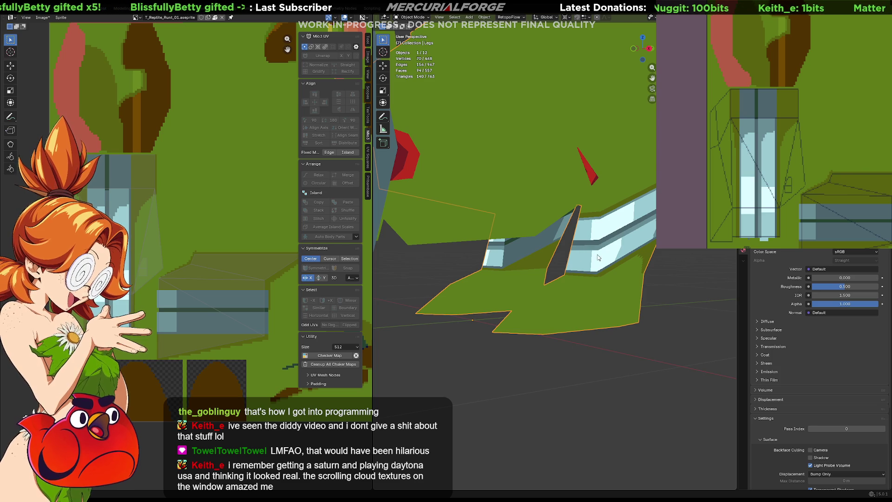
pyautogui.moveTo(597, 258); pyautogui.dragTo(621, 283, button='middle')
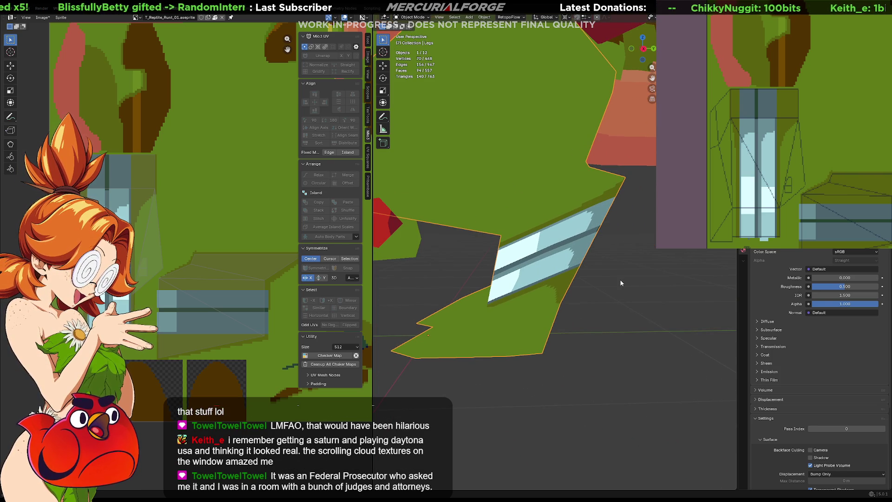
pyautogui.moveTo(689, 105); pyautogui.dragTo(783, 86, button='middle')
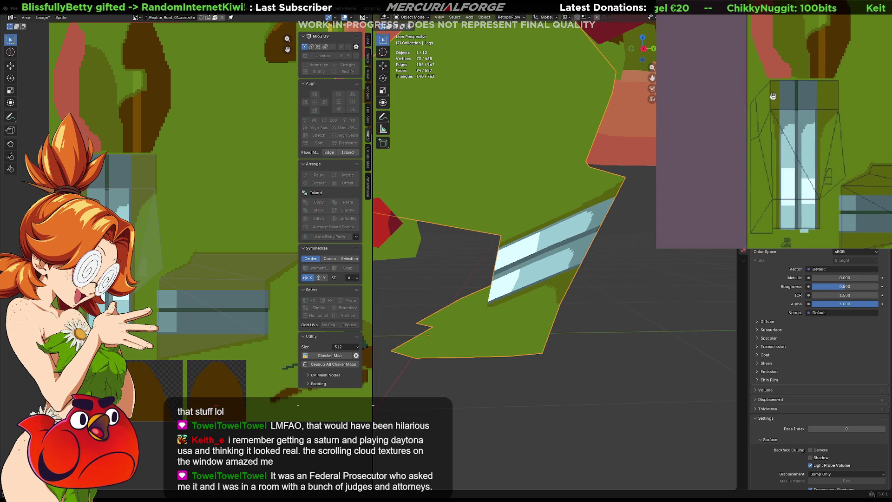